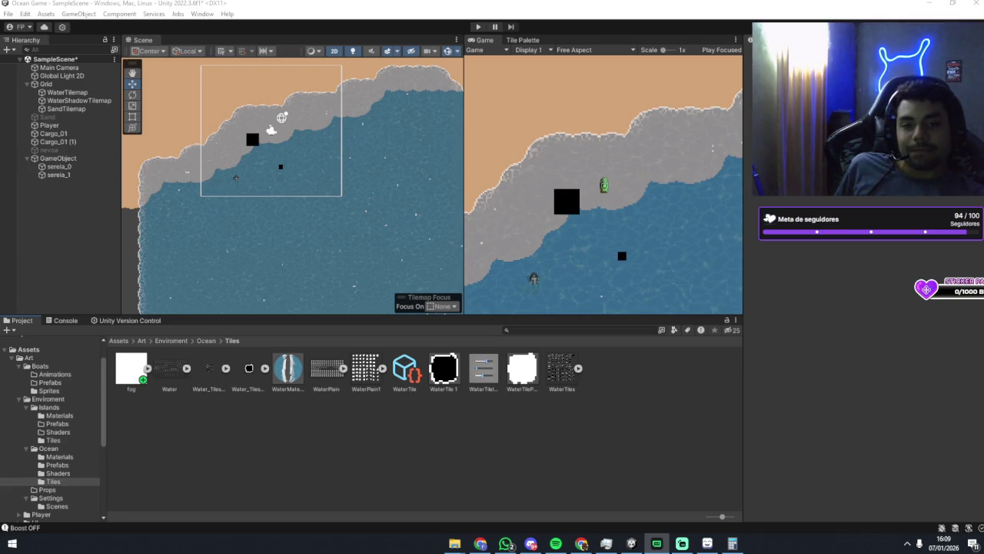
Return to Unity and create a new empty GameObject in the Hierarchy.
{"action": "key", "text": "alt+Tab"}
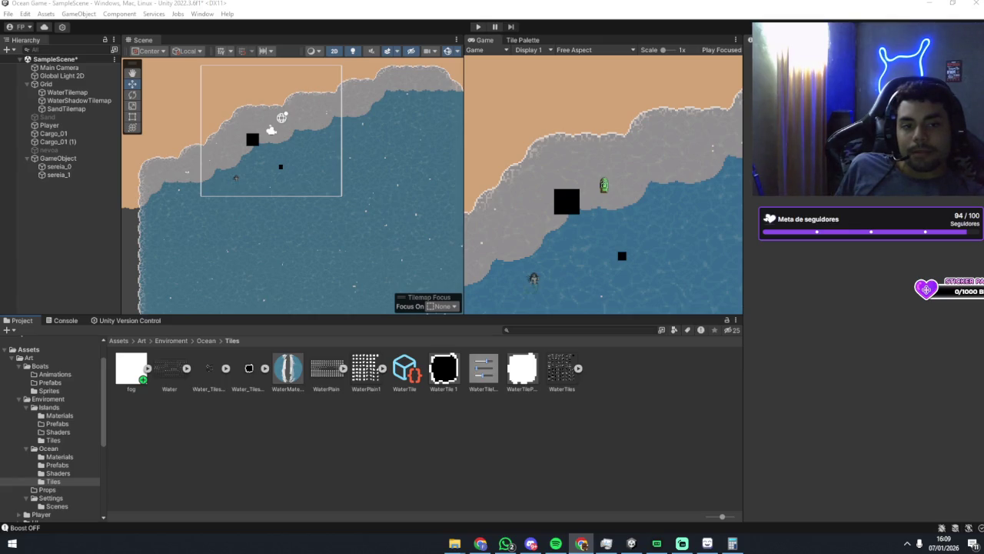
{"action": "key", "text": "alt+Tab"}
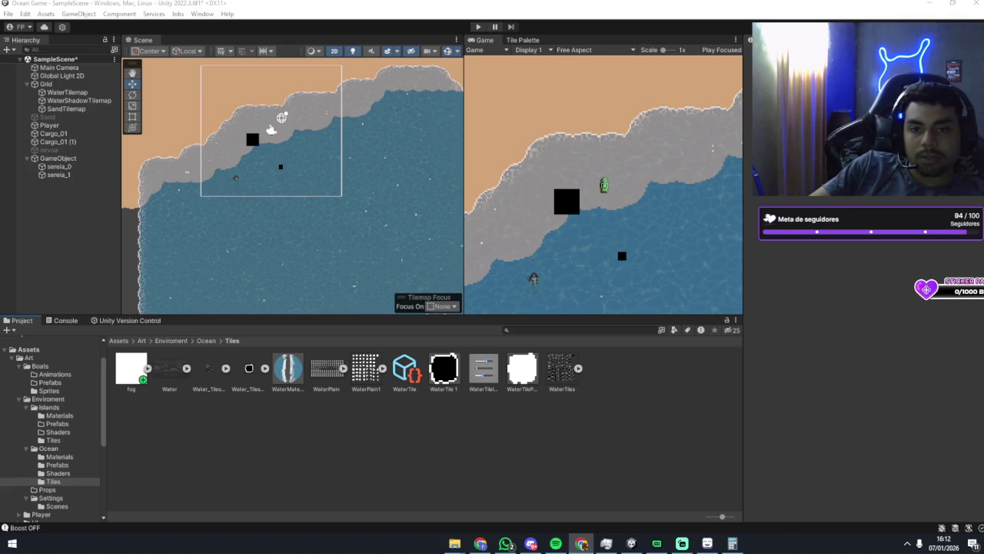
{"action": "key", "text": "alt+Tab"}
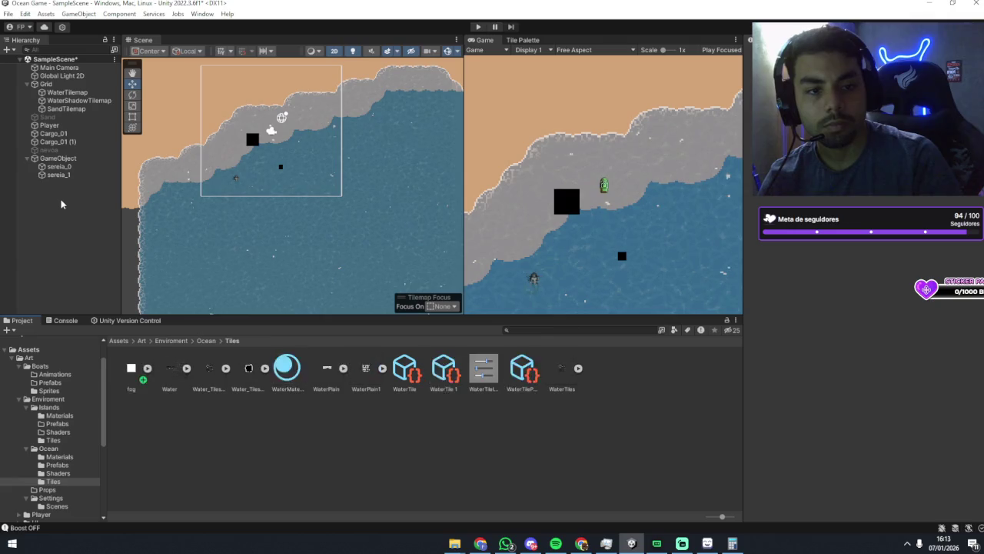
{"action": "right_click", "coordinate": [56, 197]}
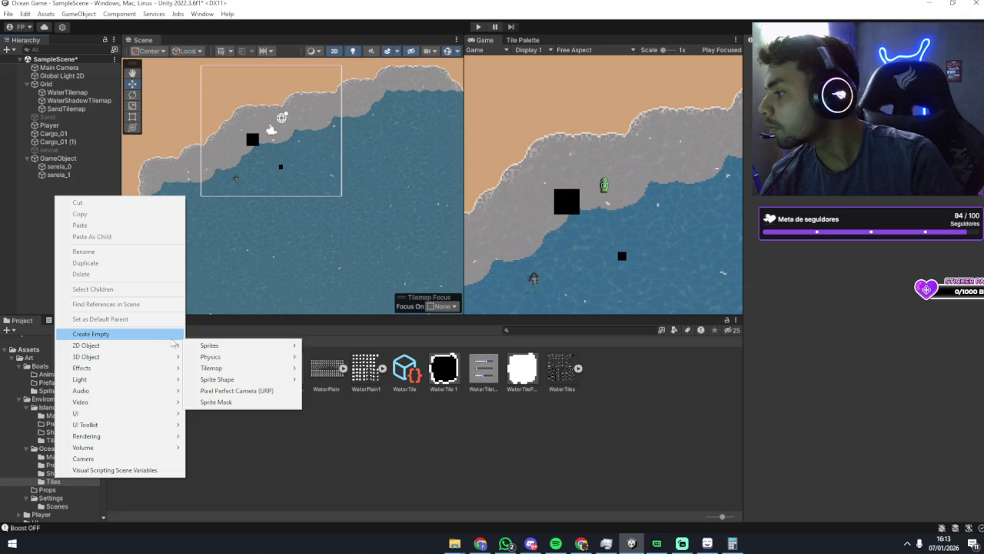
{"action": "left_click", "coordinate": [91, 334]}
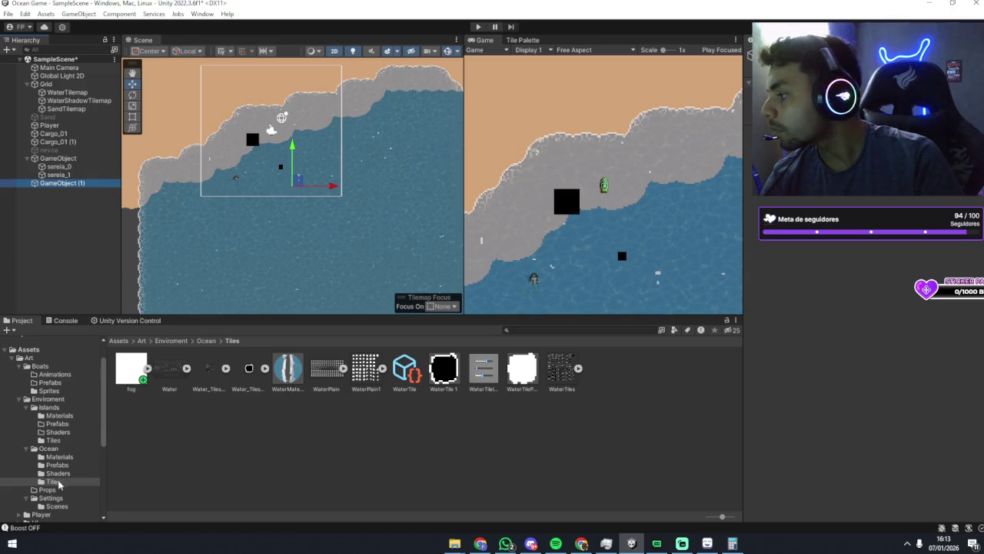
Show the Code/Core/Services folder with its three fog scripts in the Project panel.
{"action": "scroll", "coordinate": [55, 475], "scroll_direction": "down", "scroll_amount": 3}
{"action": "scroll", "coordinate": [44, 453], "scroll_direction": "down", "scroll_amount": 2}
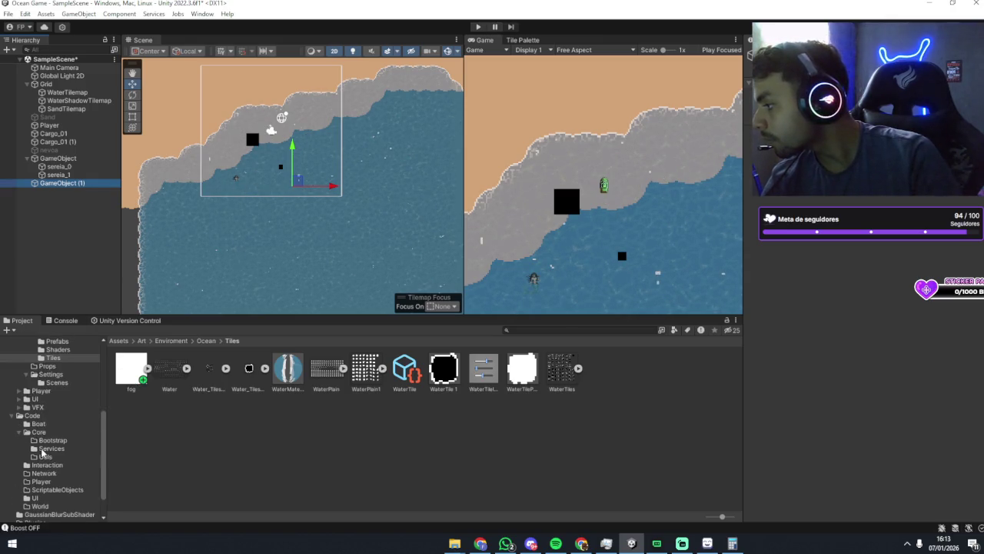
{"action": "left_click", "coordinate": [42, 417]}
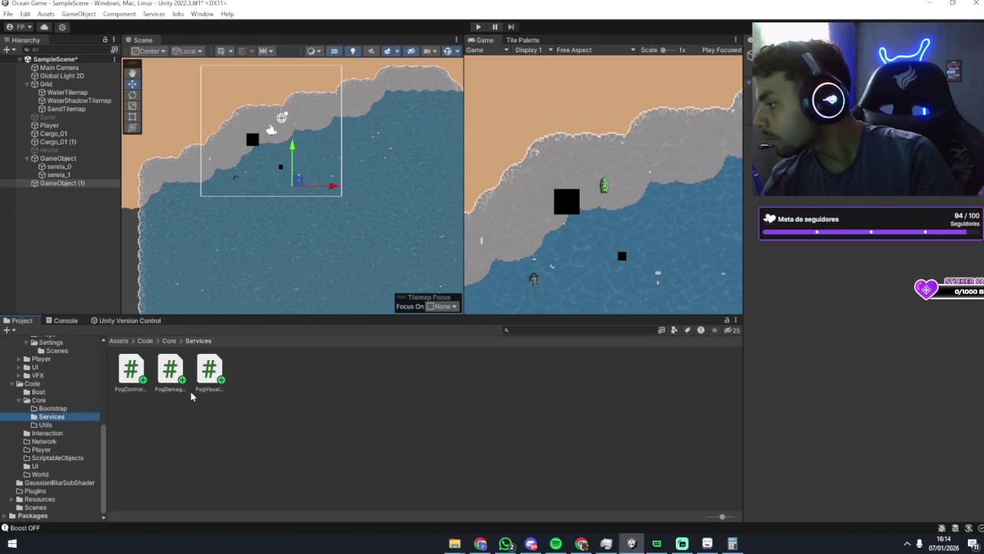
Attach FogController, FogDamage and FogVisualController to GameObject (1), dismissing the Collider2D warnings.
{"action": "left_click", "coordinate": [142, 369]}
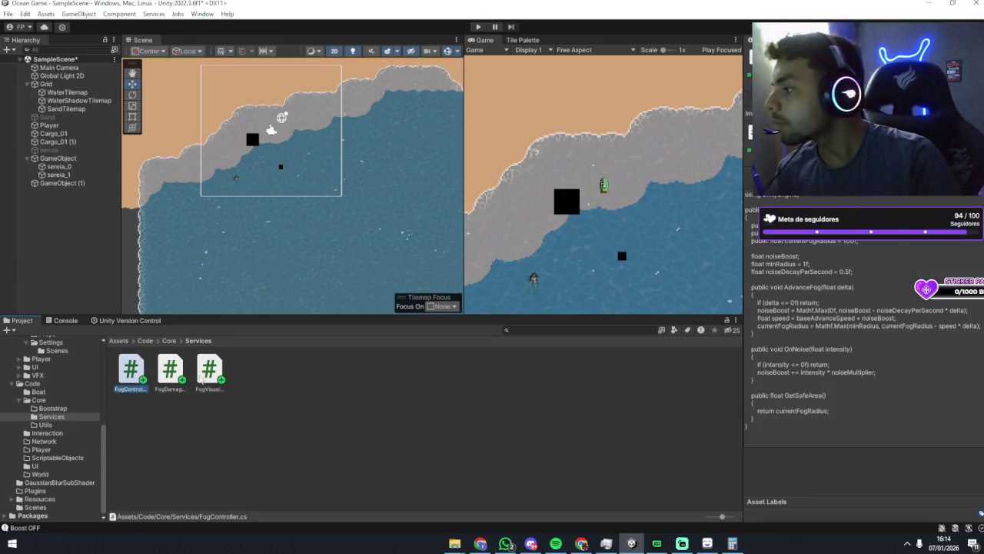
{"action": "mouse_move", "coordinate": [204, 379]}
{"action": "left_mouse_down"}
{"action": "mouse_move", "coordinate": [74, 229]}
{"action": "mouse_move", "coordinate": [58, 187]}
{"action": "left_mouse_up"}
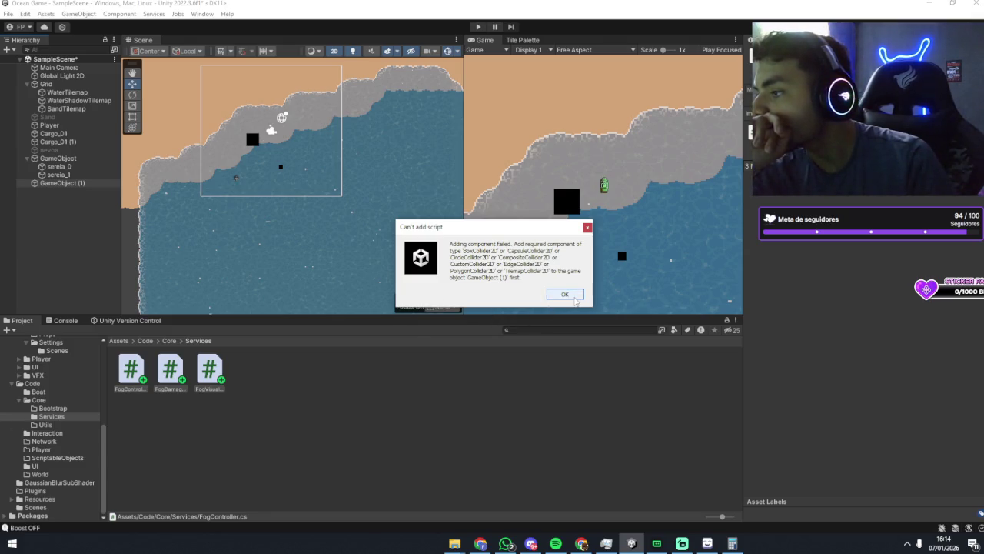
{"action": "left_click", "coordinate": [574, 297]}
{"action": "mouse_move", "coordinate": [142, 383]}
{"action": "left_mouse_down"}
{"action": "mouse_move", "coordinate": [73, 182]}
{"action": "mouse_move", "coordinate": [58, 183]}
{"action": "left_mouse_up"}
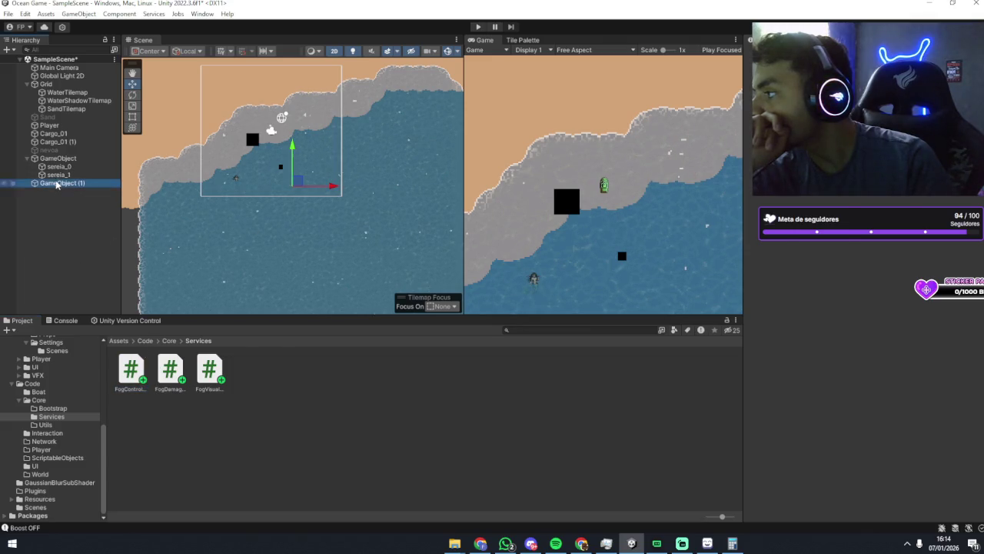
{"action": "left_click", "coordinate": [168, 372]}
{"action": "left_click_drag", "start_coordinate": [168, 372], "coordinate": [55, 184]}
{"action": "left_click", "coordinate": [568, 296]}
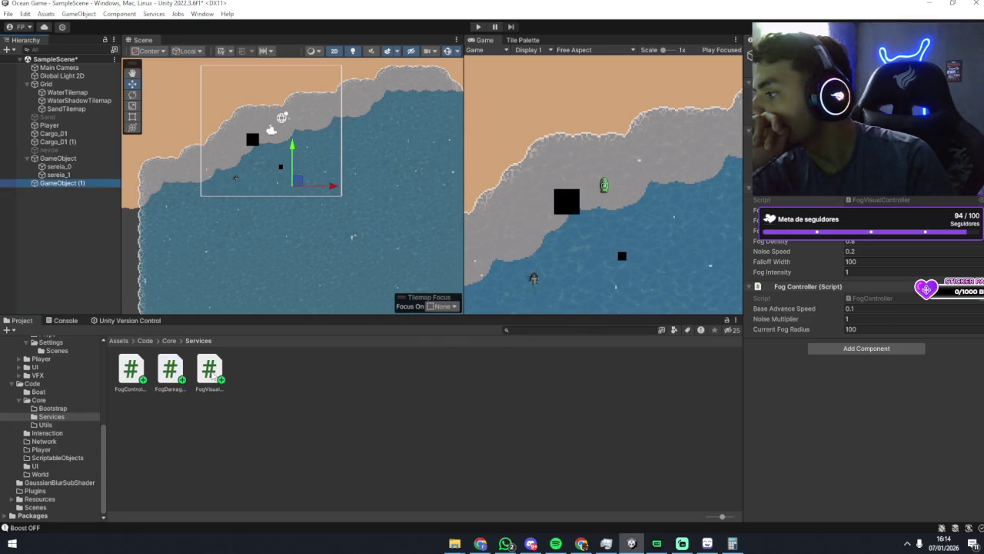
{"action": "left_click_drag", "start_coordinate": [76, 181], "coordinate": [73, 184]}
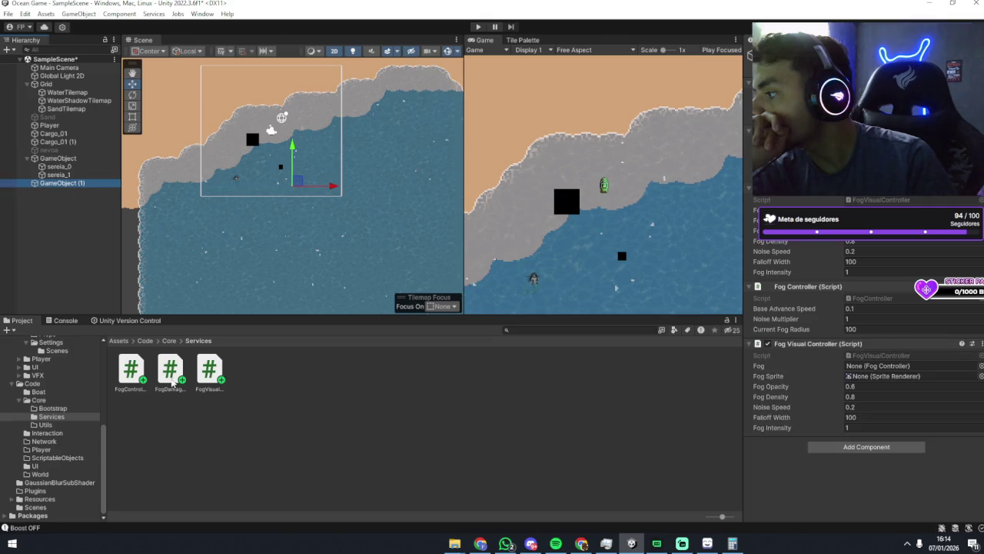
{"action": "left_click_drag", "start_coordinate": [170, 378], "coordinate": [68, 188]}
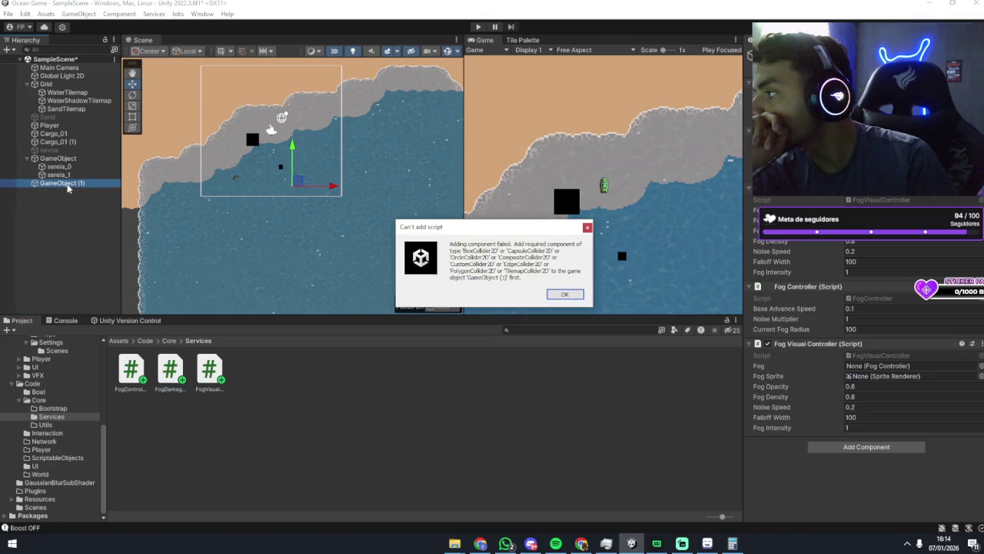
{"action": "left_click", "coordinate": [564, 295]}
Remove the duplicate Fog Visual Controller and the Fog Controller components from GameObject (1).
{"action": "left_click", "coordinate": [208, 376]}
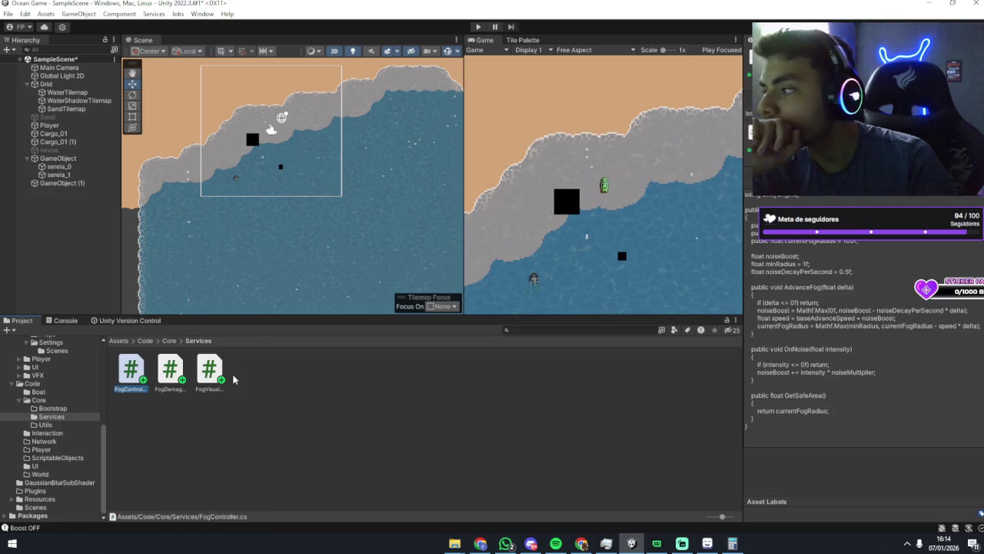
{"action": "left_click", "coordinate": [62, 183]}
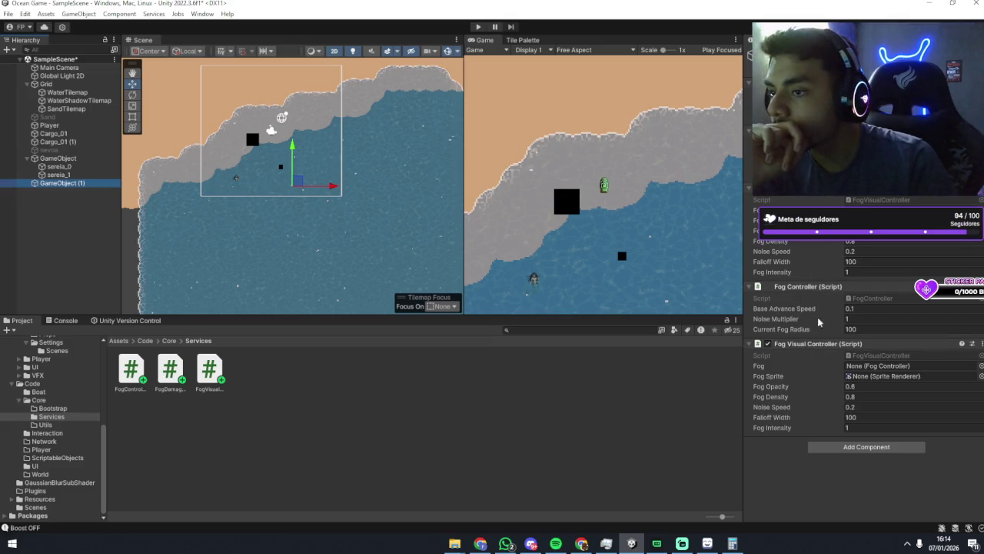
{"action": "left_click", "coordinate": [981, 344]}
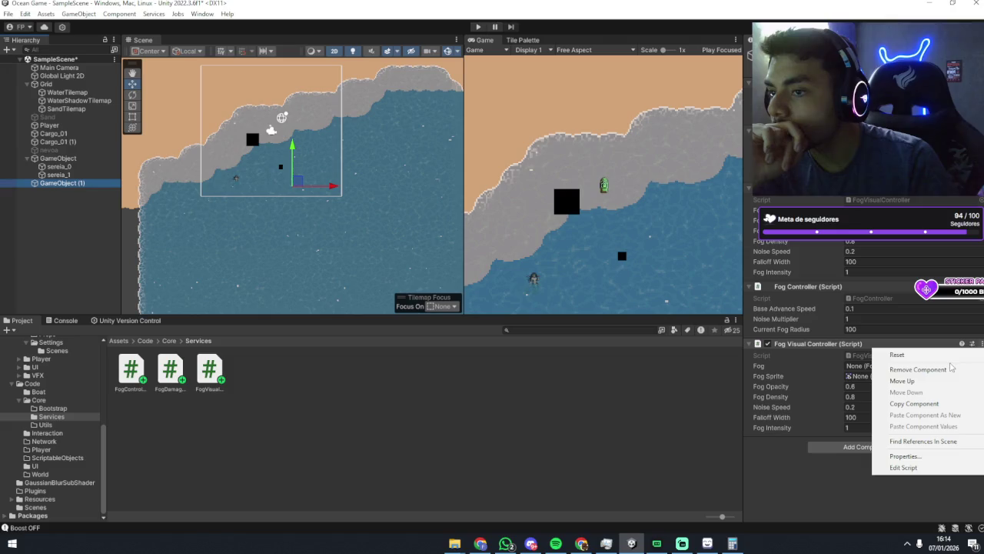
{"action": "left_click", "coordinate": [919, 370]}
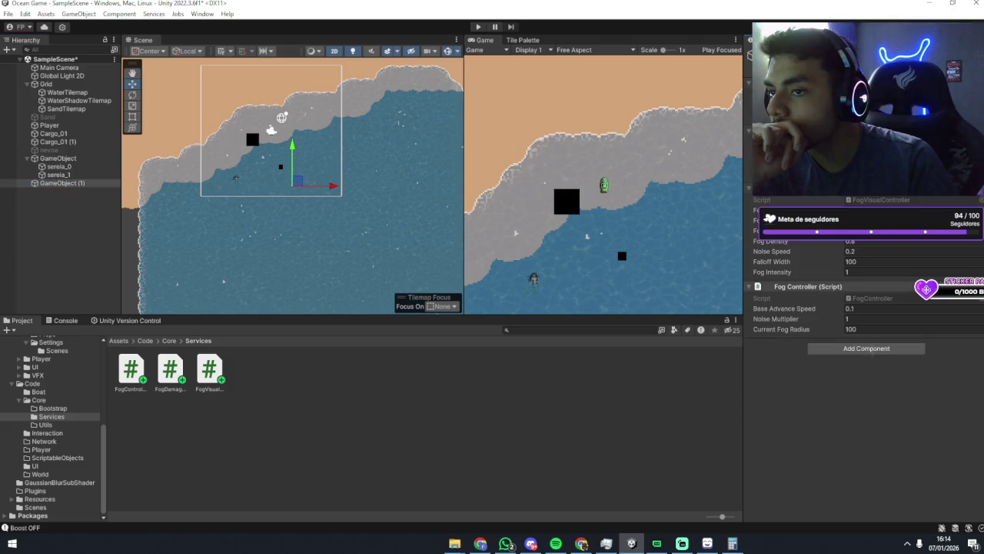
{"action": "left_click", "coordinate": [978, 286]}
{"action": "left_click", "coordinate": [907, 314]}
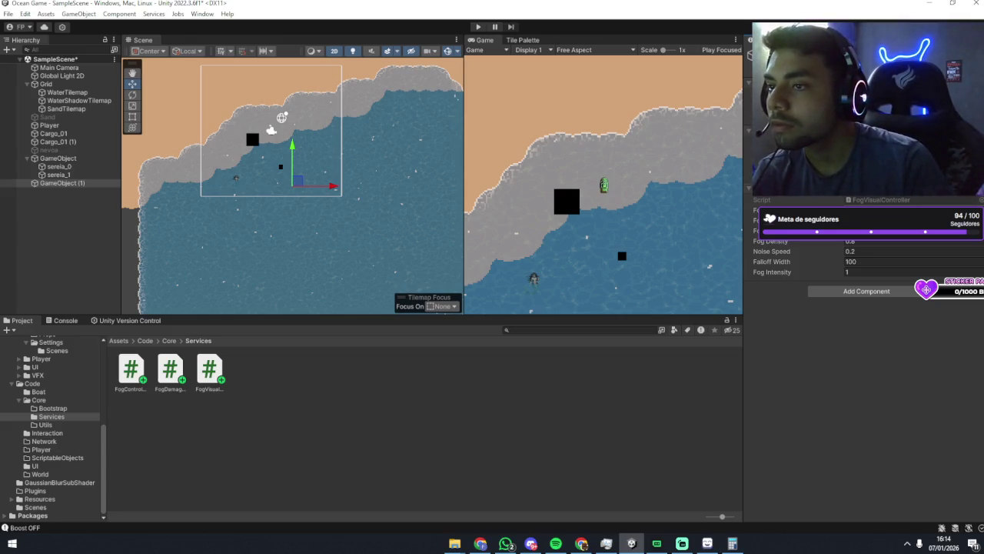
Point the Fog Visual Controller's Fog field at GameObject (1), leaving Fog Sprite empty for now.
{"action": "left_click", "coordinate": [978, 210]}
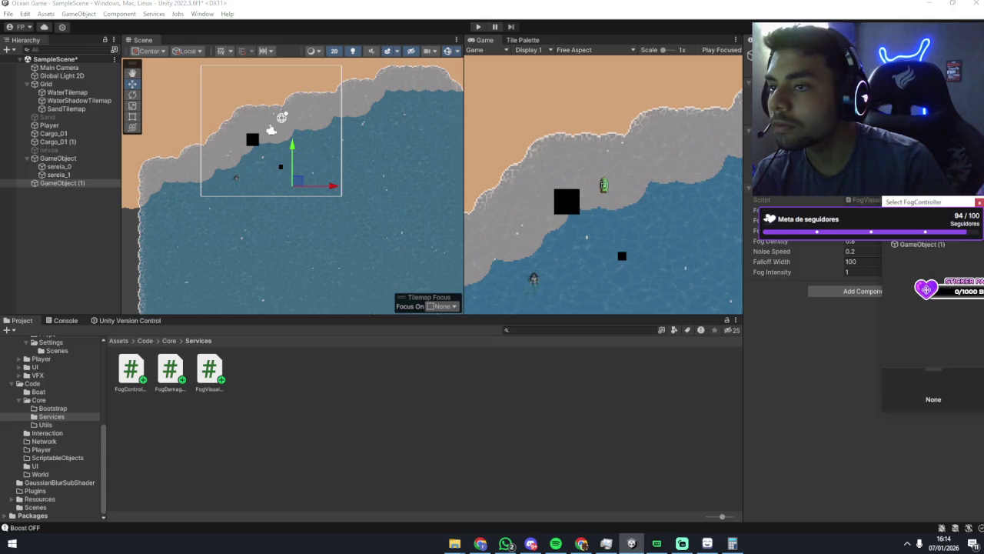
{"action": "left_click", "coordinate": [934, 245]}
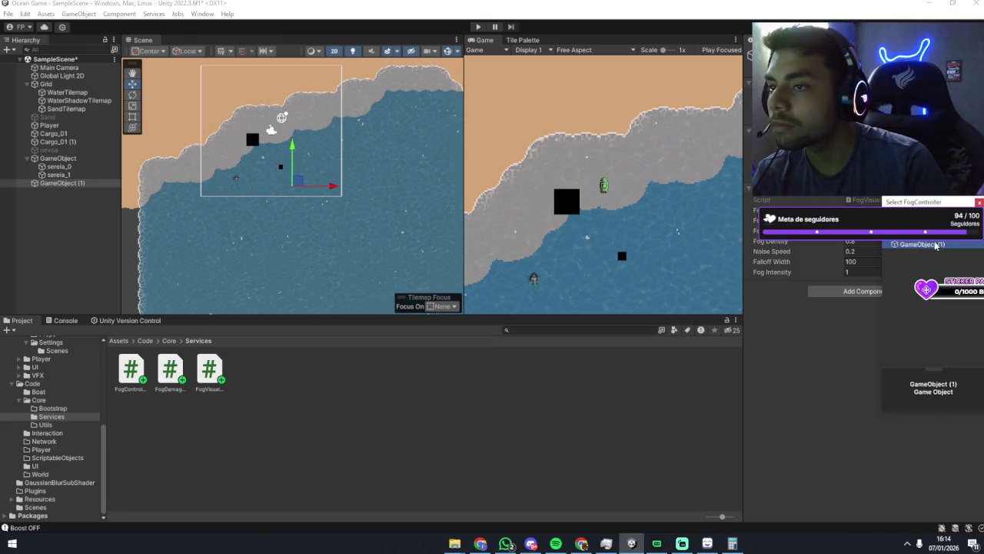
{"action": "key", "text": "Return"}
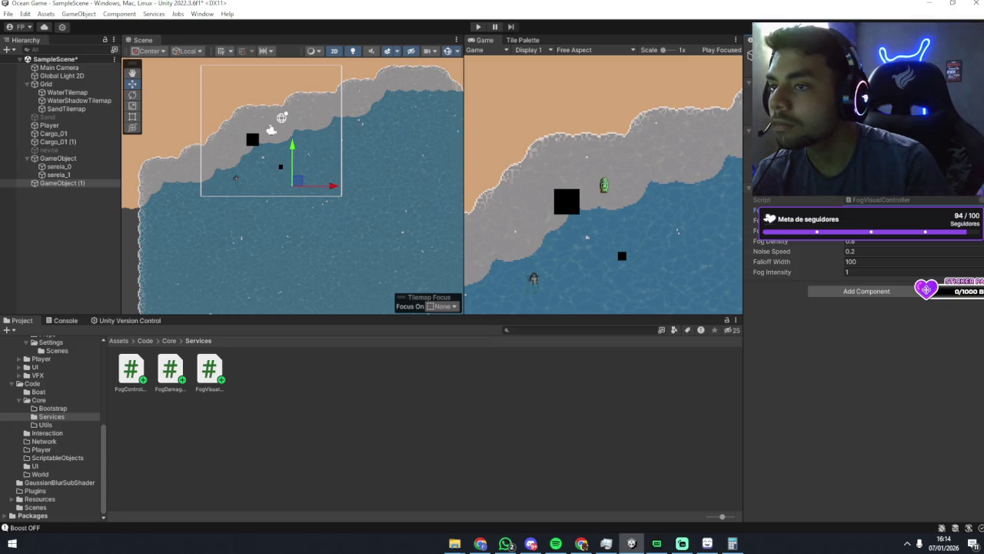
{"action": "left_click", "coordinate": [975, 221]}
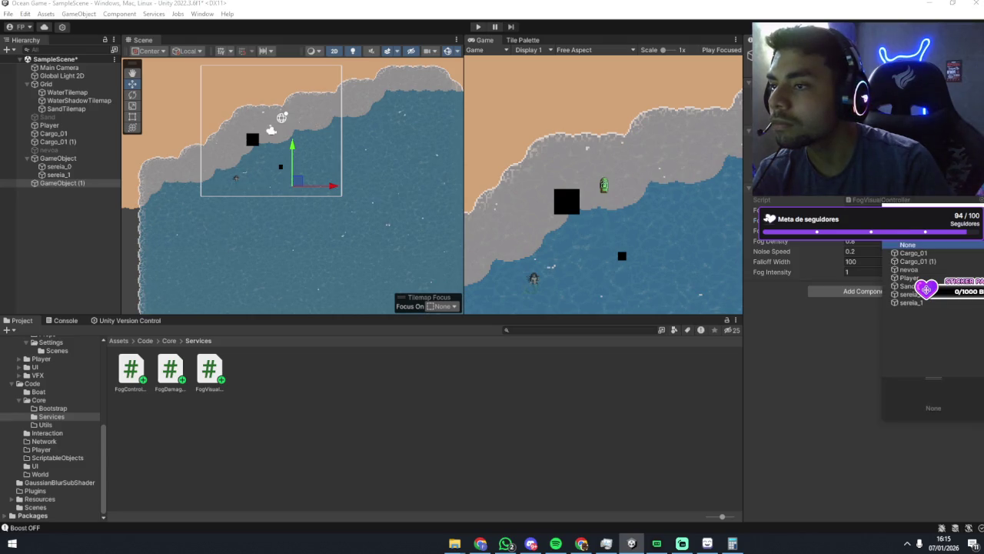
{"action": "left_click", "coordinate": [874, 293]}
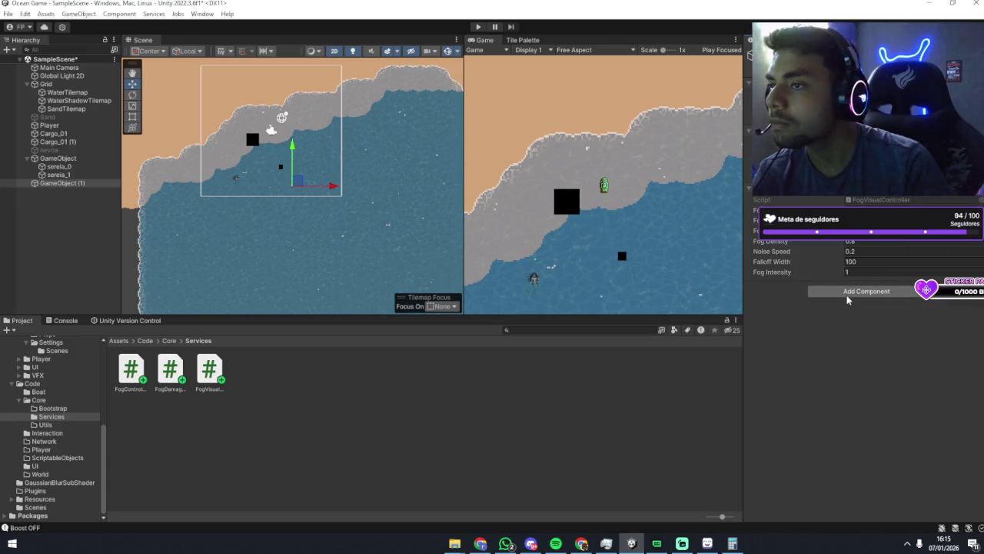
{"action": "left_click", "coordinate": [847, 294]}
Add a Sprite Renderer and apply the fog texture's import settings in Ocean Tiles.
{"action": "left_click", "coordinate": [843, 326]}
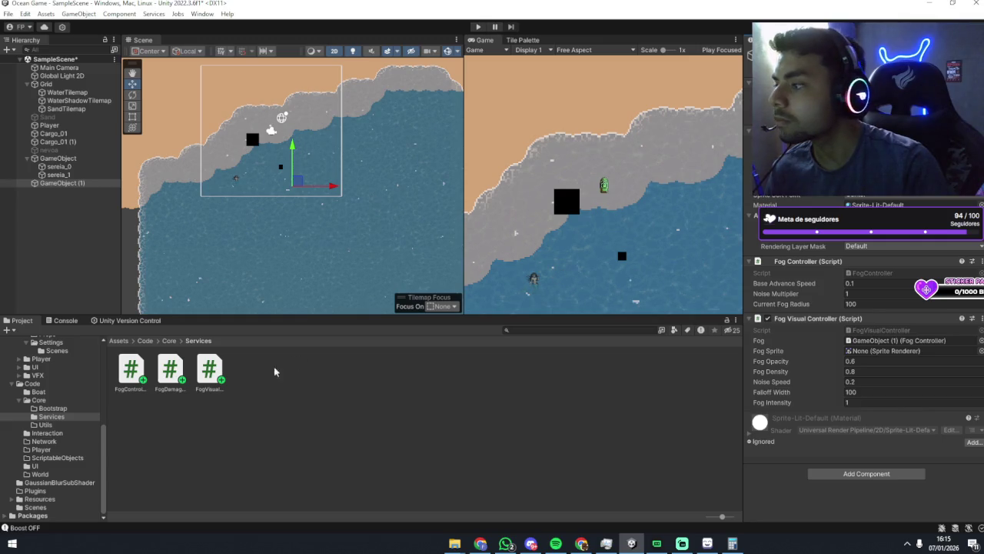
{"action": "scroll", "coordinate": [80, 371], "scroll_direction": "up", "scroll_amount": 5}
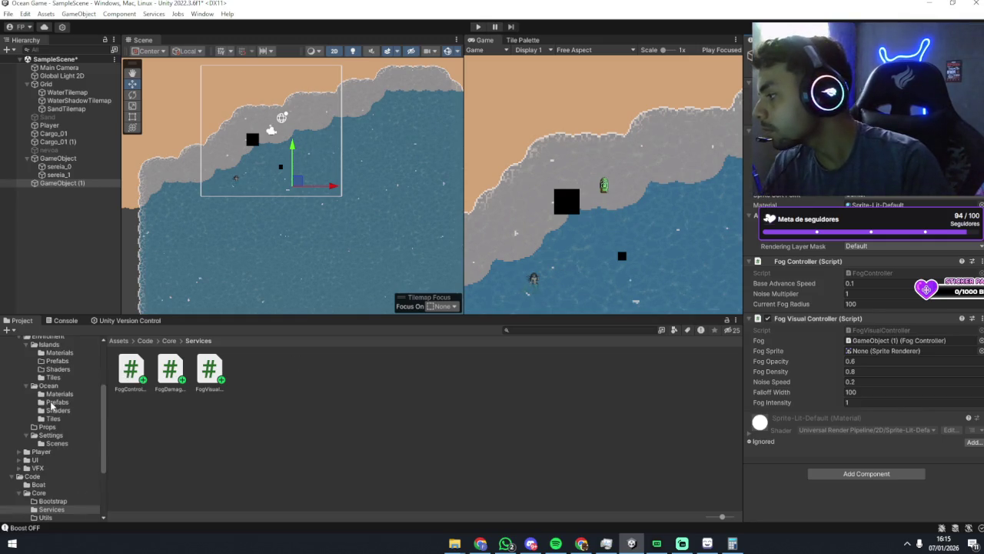
{"action": "left_click", "coordinate": [53, 418]}
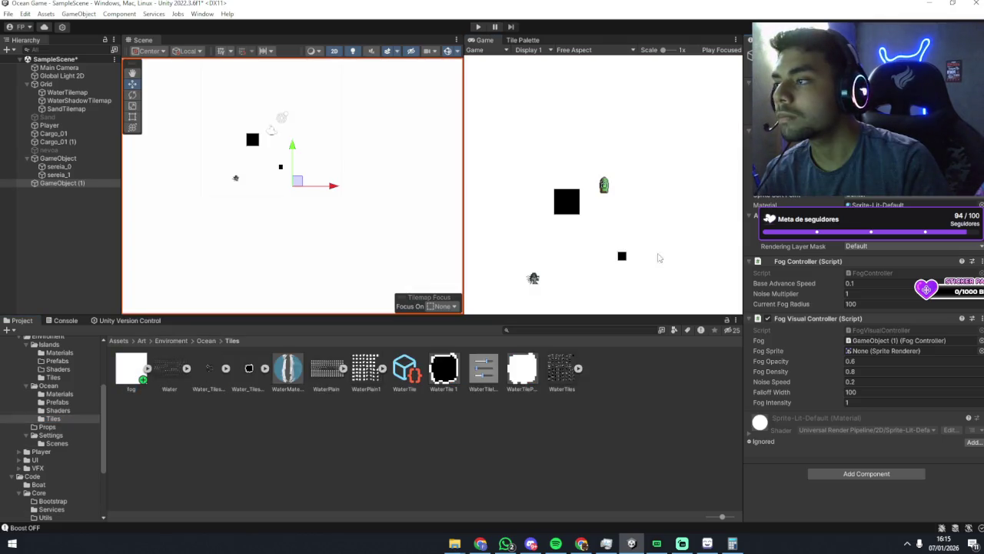
{"action": "scroll", "coordinate": [379, 218], "scroll_direction": "down", "scroll_amount": 3}
{"action": "scroll", "coordinate": [378, 218], "scroll_direction": "down", "scroll_amount": 1}
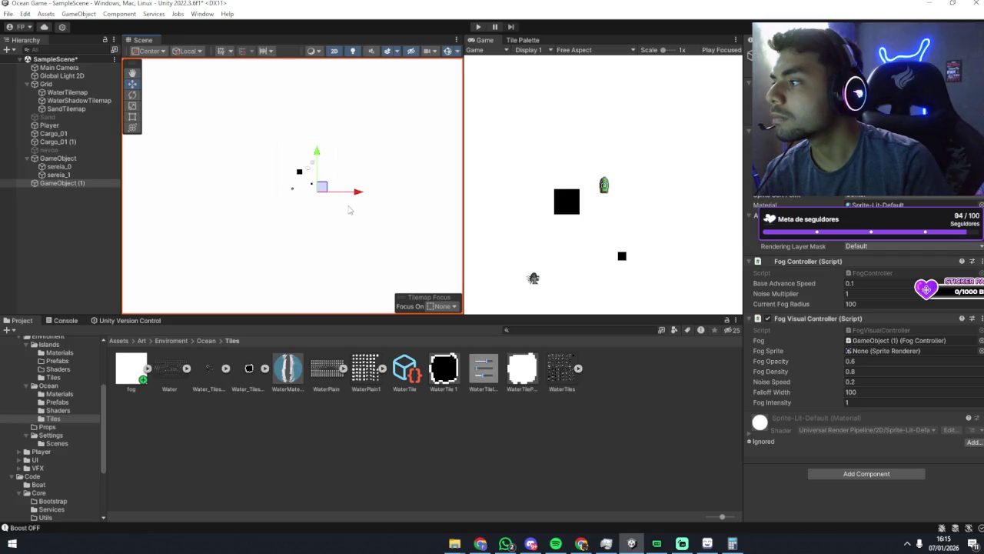
{"action": "scroll", "coordinate": [413, 221], "scroll_direction": "down", "scroll_amount": 1}
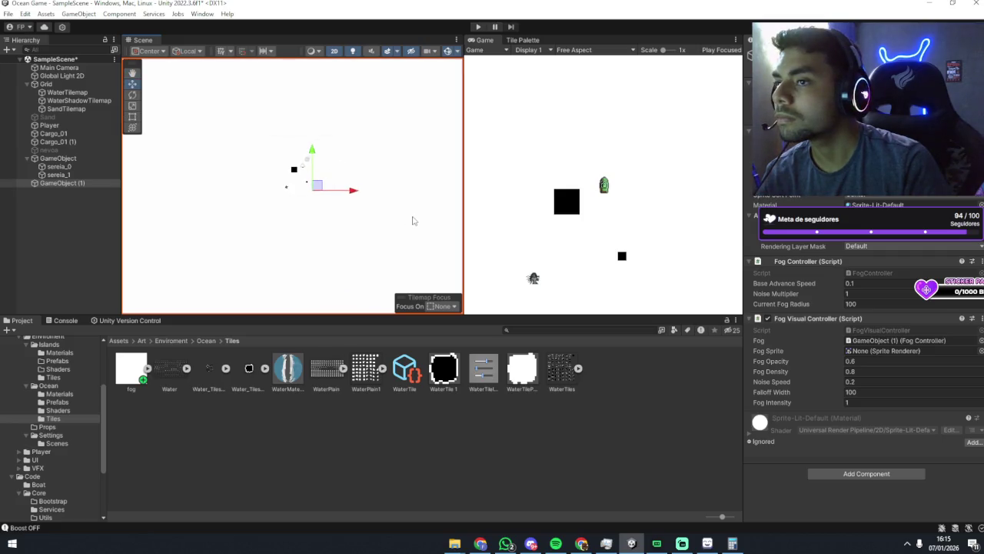
{"action": "left_click", "coordinate": [131, 368]}
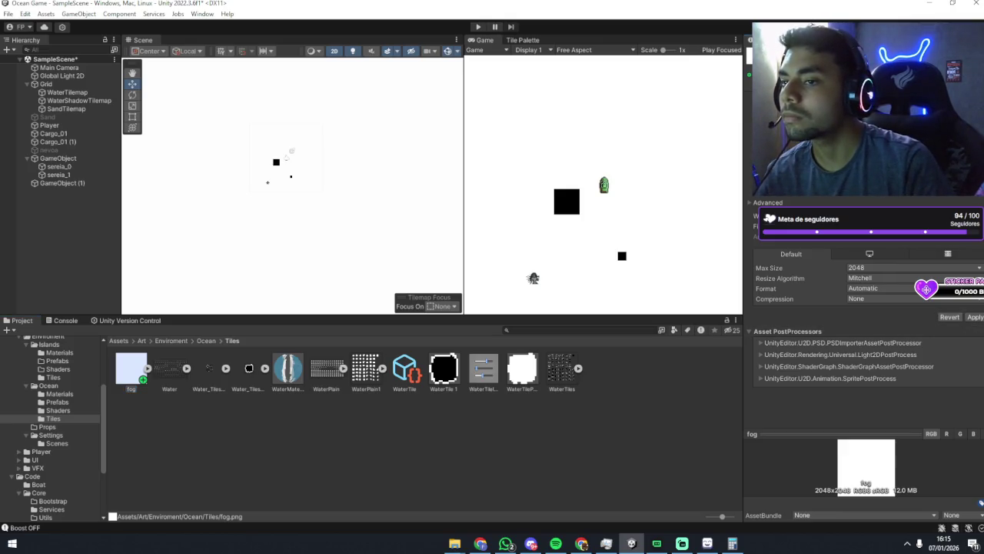
{"action": "left_click", "coordinate": [973, 316]}
Assign GameObject (1)'s Sprite Renderer to the Fog Visual Controller's Fog Sprite field.
{"action": "scroll", "coordinate": [327, 215], "scroll_direction": "up", "scroll_amount": 3}
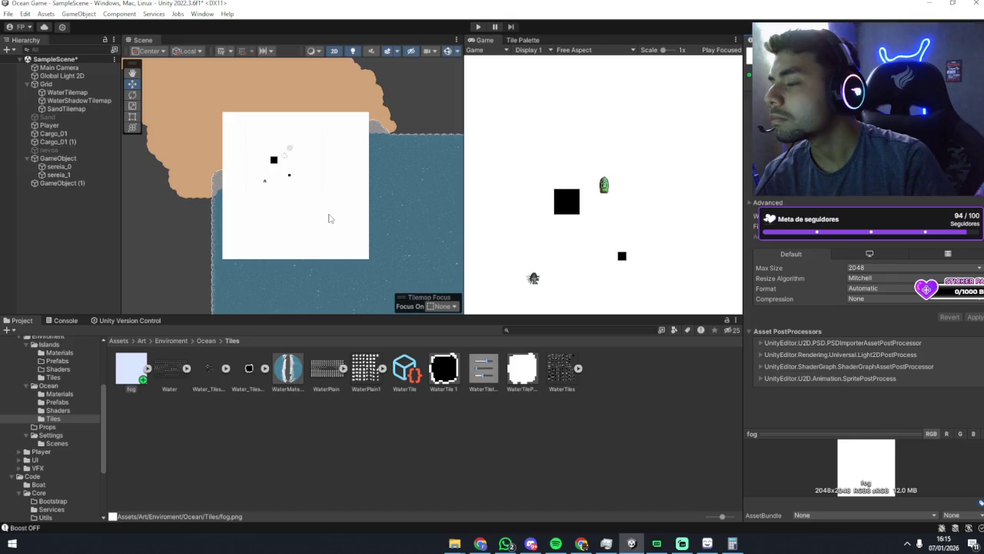
{"action": "left_click", "coordinate": [62, 183]}
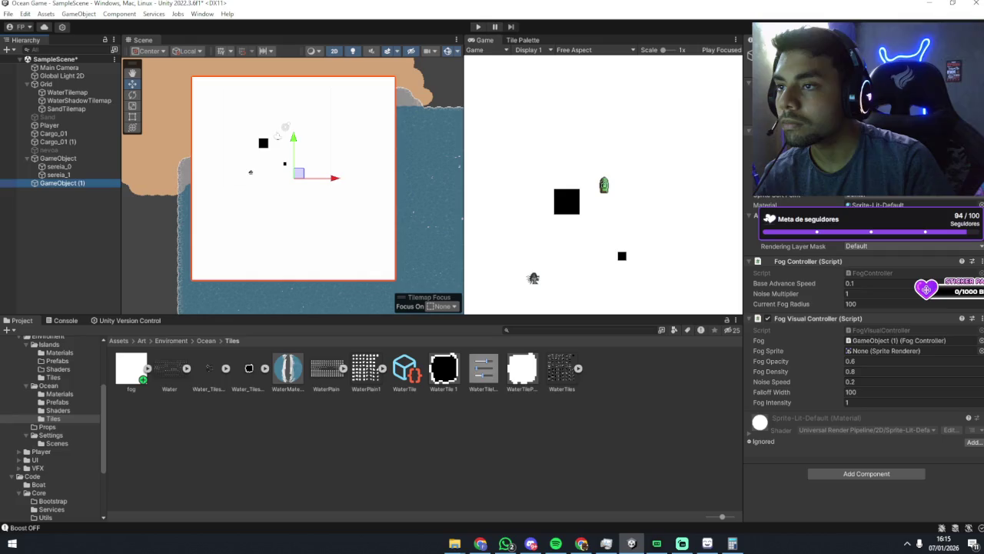
{"action": "mouse_move", "coordinate": [62, 183]}
{"action": "left_mouse_down"}
{"action": "mouse_move", "coordinate": [866, 331]}
{"action": "mouse_move", "coordinate": [884, 350]}
{"action": "left_mouse_up"}
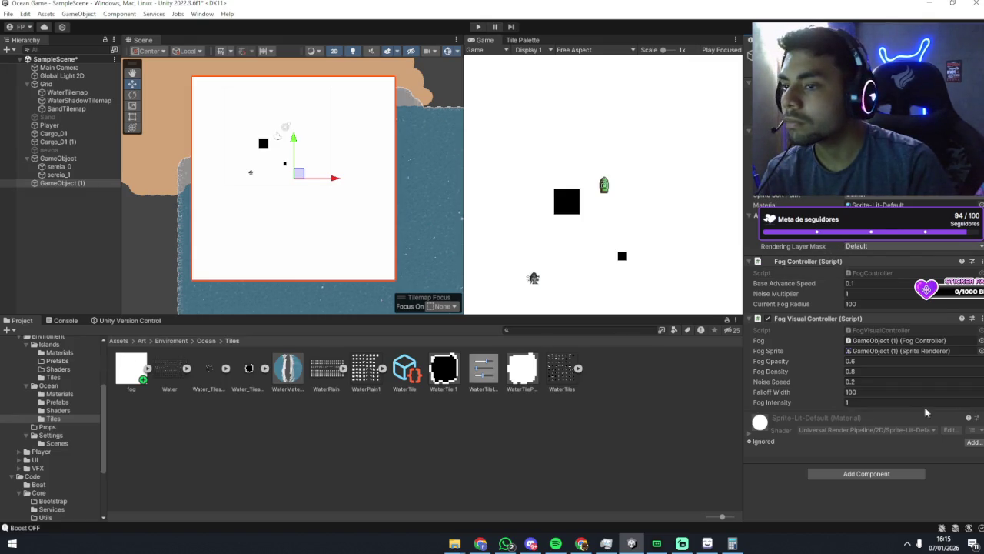
{"action": "left_click", "coordinate": [896, 341]}
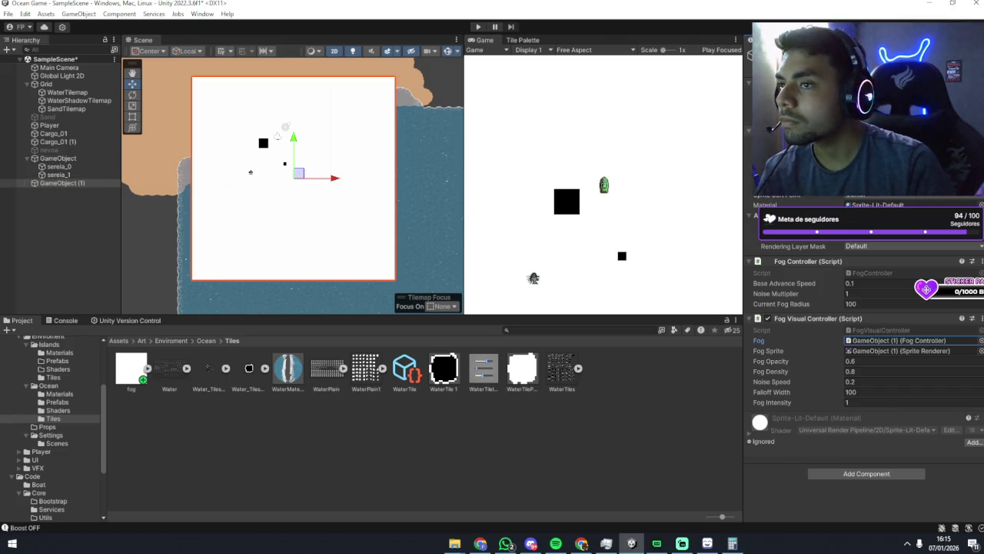
Enter Play mode, sail the boat with W and D, and switch boost on with Shift.
{"action": "left_click", "coordinate": [478, 27]}
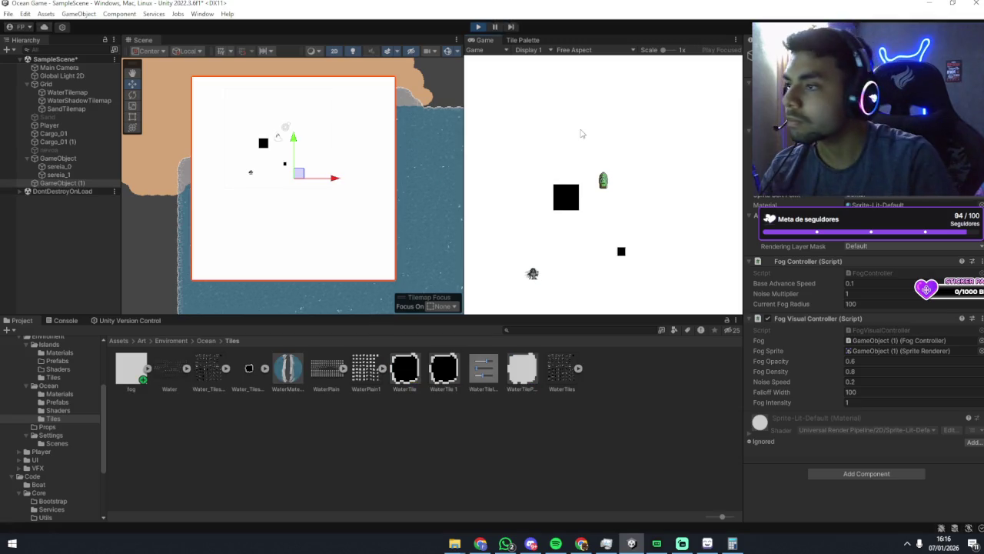
{"action": "key", "text": "w"}
{"action": "key", "text": "d"}
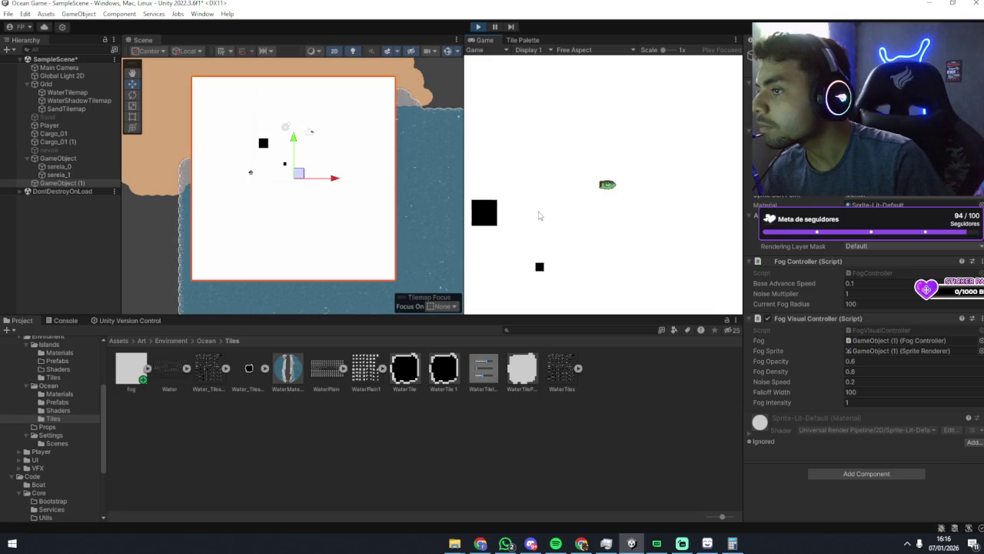
{"action": "key", "text": "shift"}
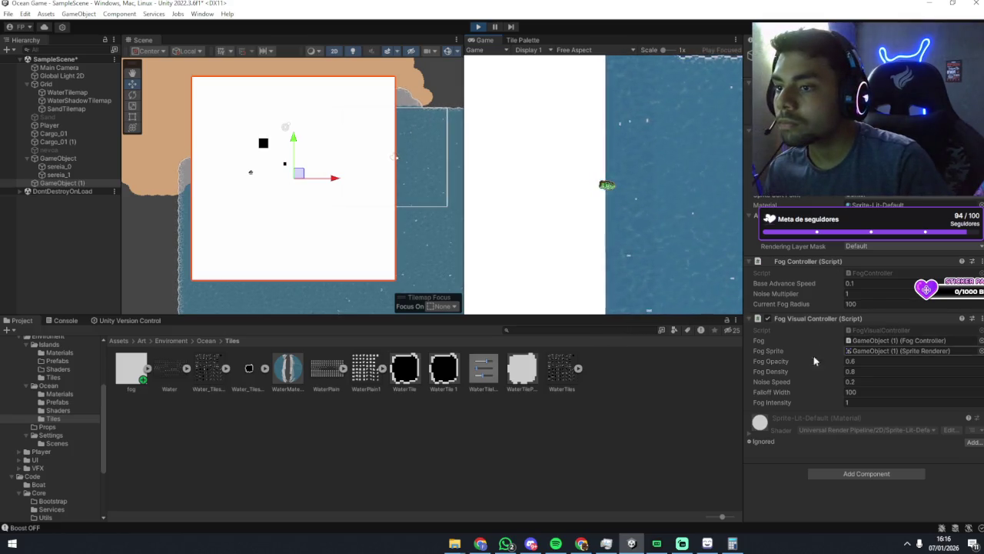
{"action": "left_click", "coordinate": [73, 321]}
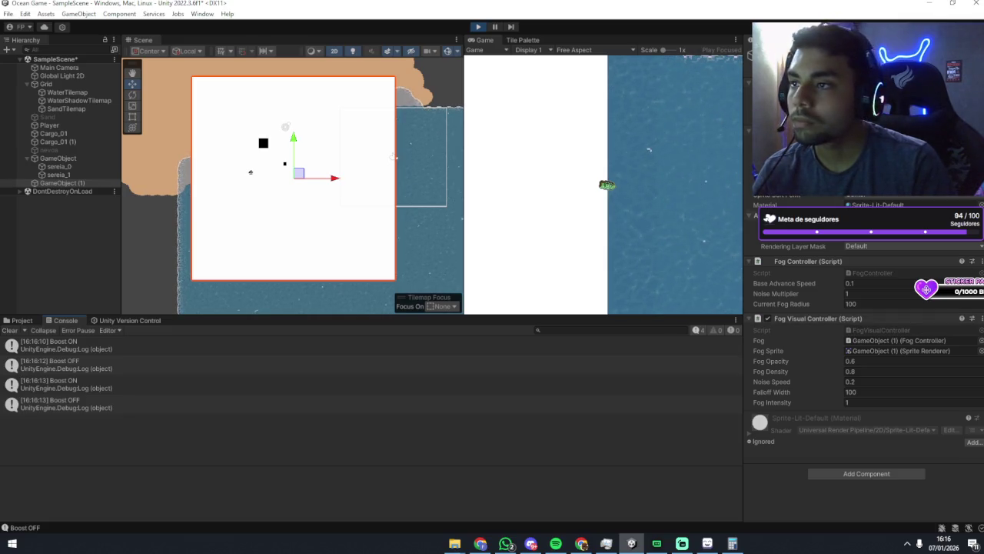
{"action": "left_click", "coordinate": [15, 321]}
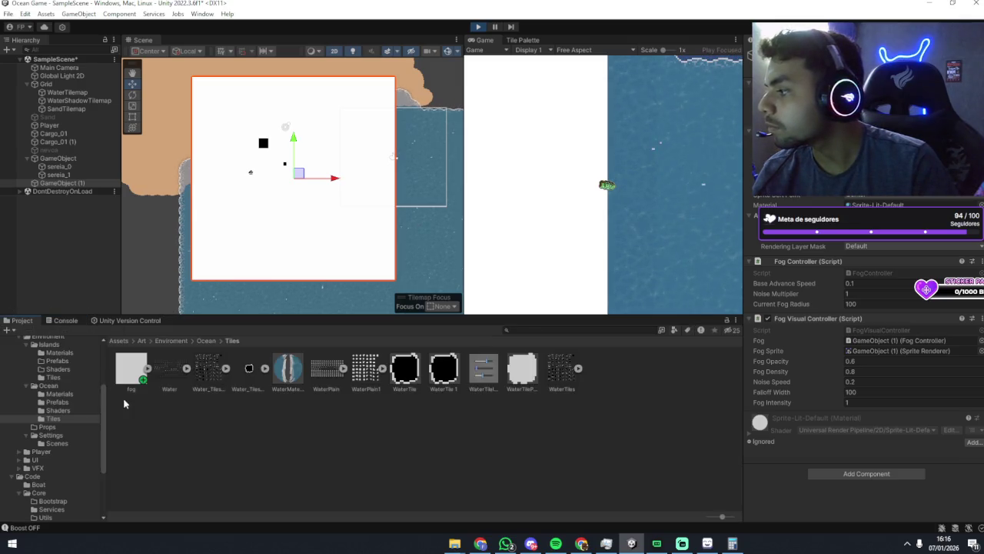
{"action": "left_click", "coordinate": [131, 367]}
{"action": "left_click", "coordinate": [138, 428]}
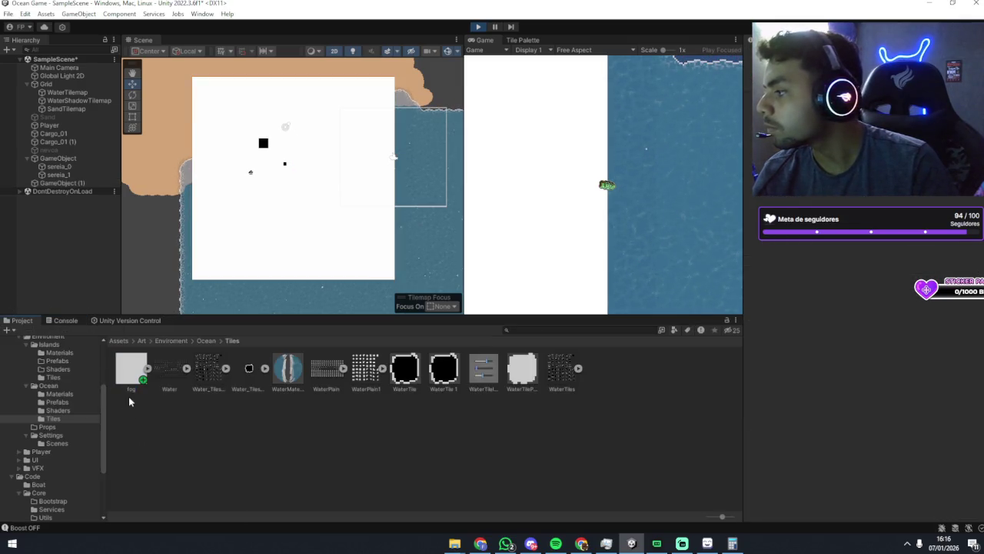
{"action": "left_click", "coordinate": [115, 14]}
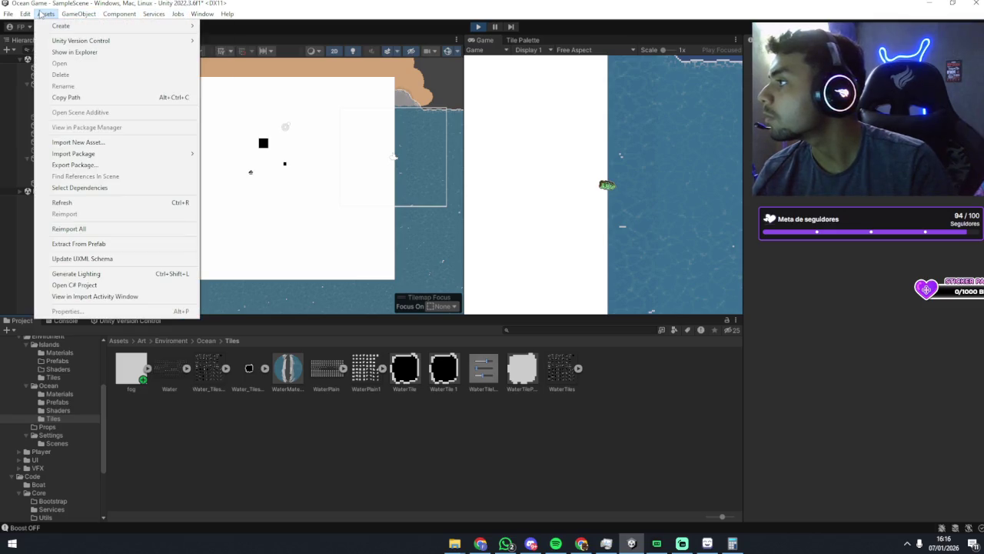
{"action": "mouse_move", "coordinate": [46, 14]}
{"action": "mouse_move", "coordinate": [61, 29]}
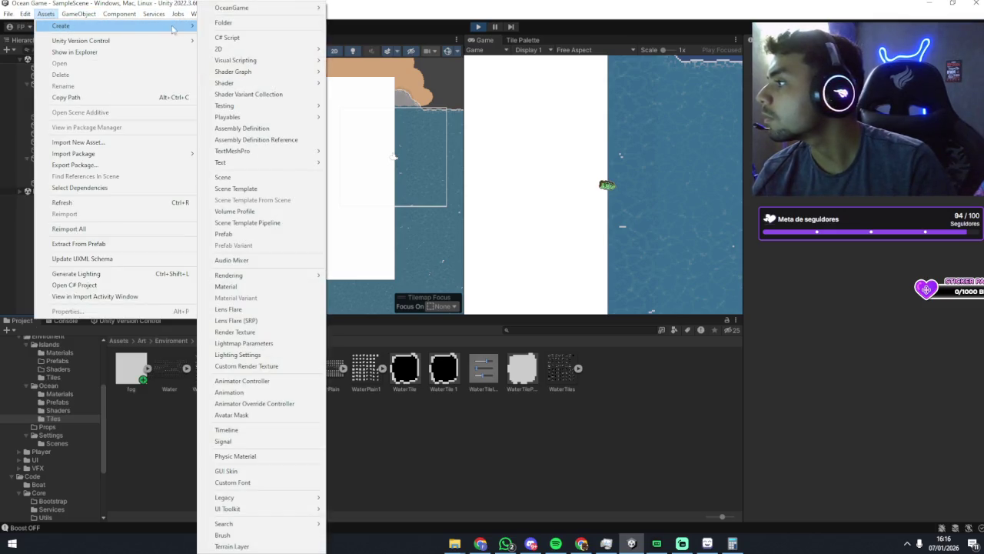
{"action": "mouse_move", "coordinate": [243, 76]}
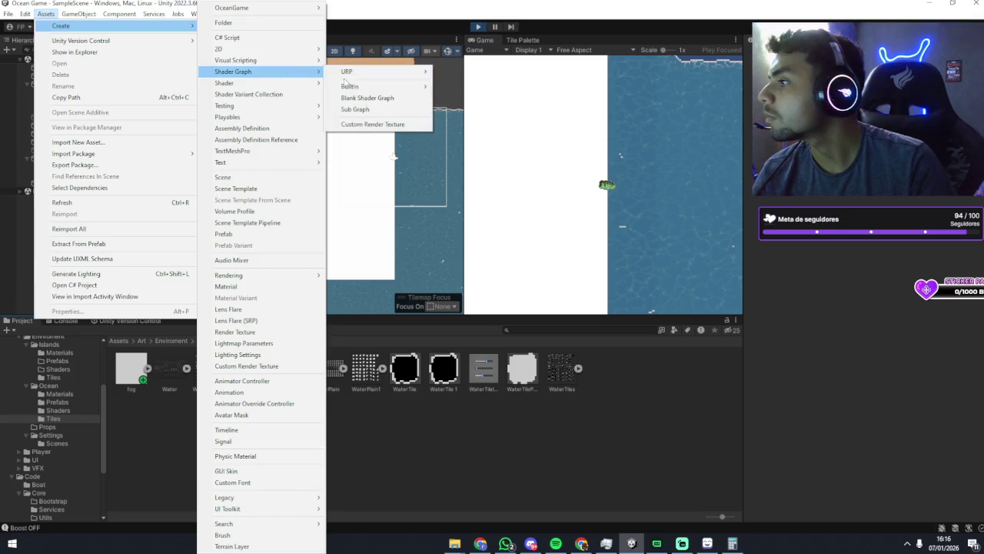
{"action": "left_click", "coordinate": [331, 418]}
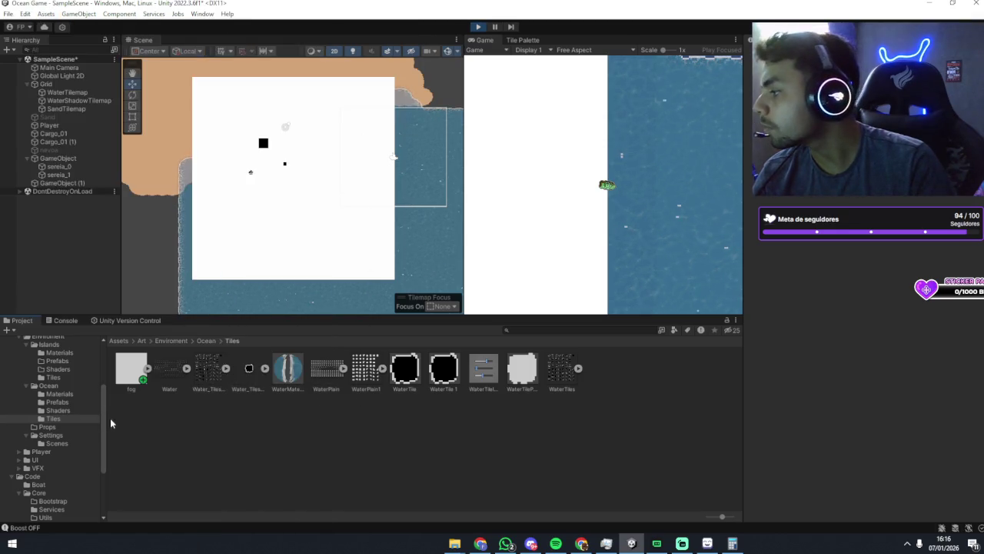
{"action": "right_click", "coordinate": [161, 419]}
{"action": "mouse_move", "coordinate": [230, 127]}
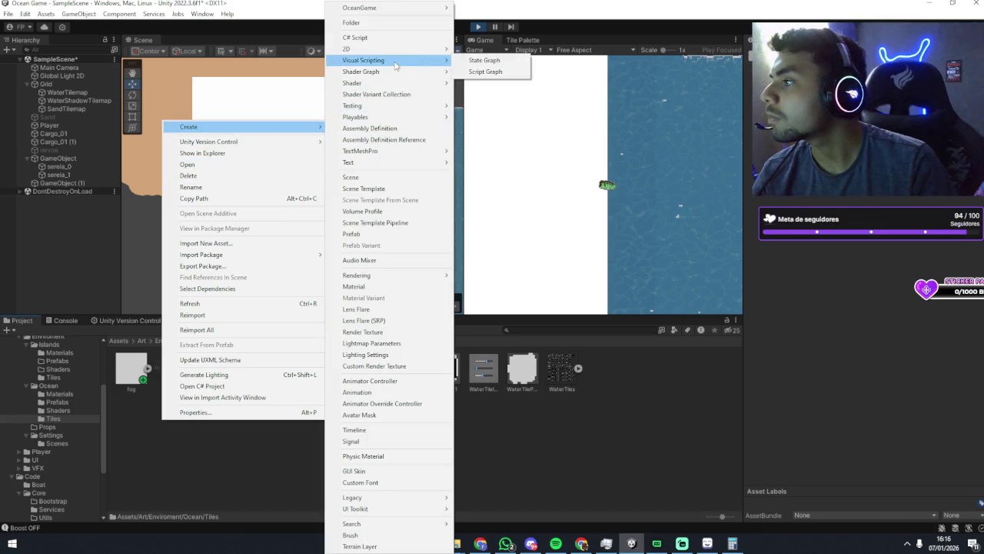
{"action": "mouse_move", "coordinate": [394, 73]}
{"action": "mouse_move", "coordinate": [475, 73]}
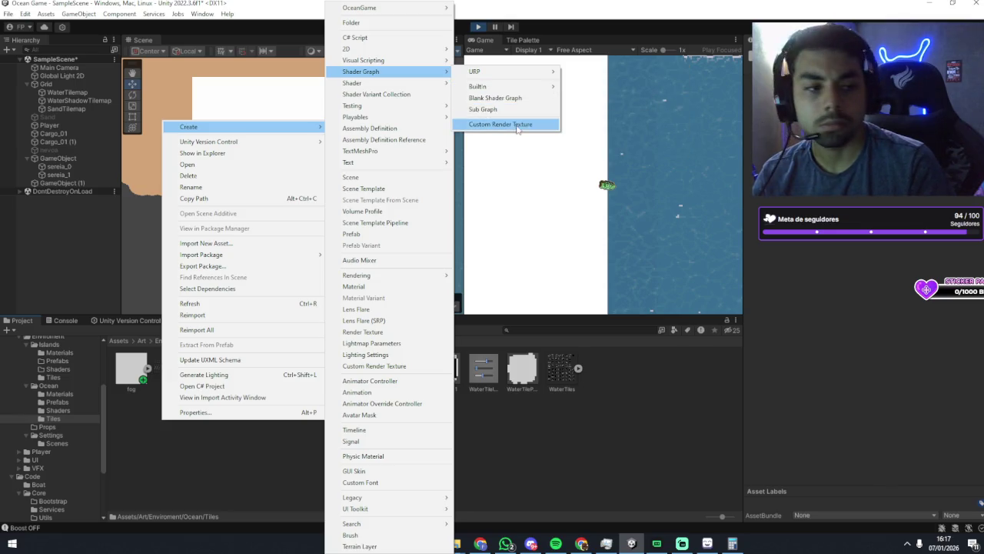
{"action": "left_click", "coordinate": [563, 498]}
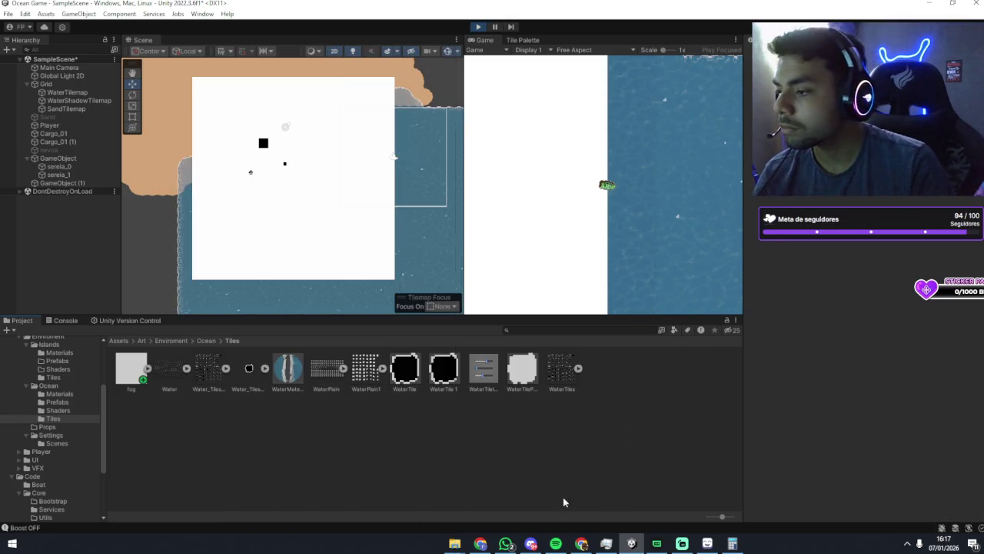
{"action": "left_click", "coordinate": [581, 544]}
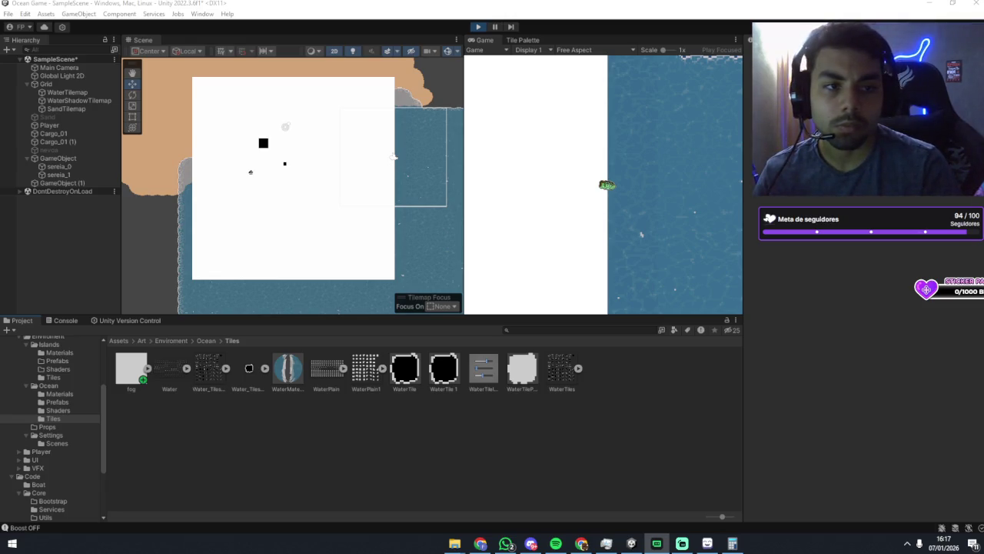
Create a URP shader graph in the Tiles folder, keeping the default name New Shader Graph.
{"action": "right_click", "coordinate": [401, 442]}
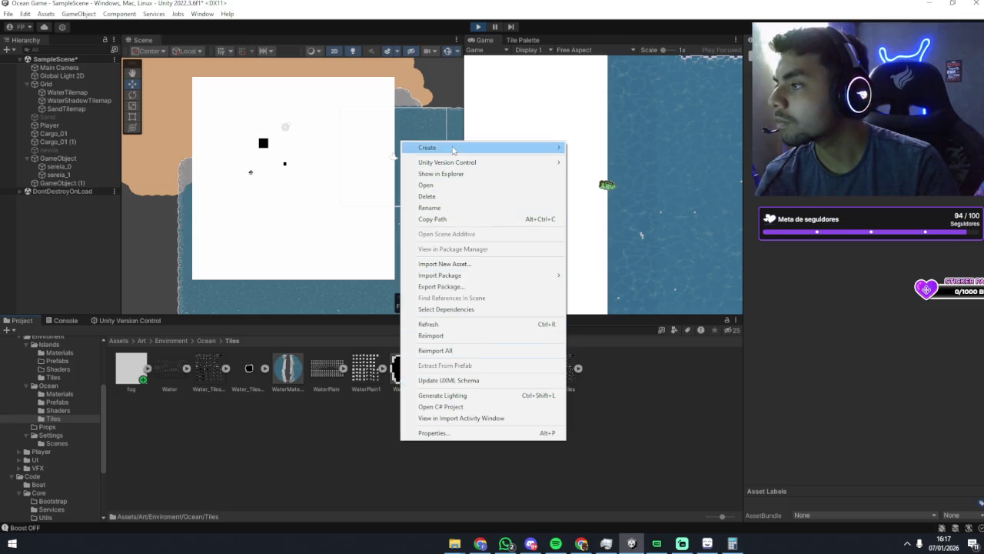
{"action": "mouse_move", "coordinate": [453, 149]}
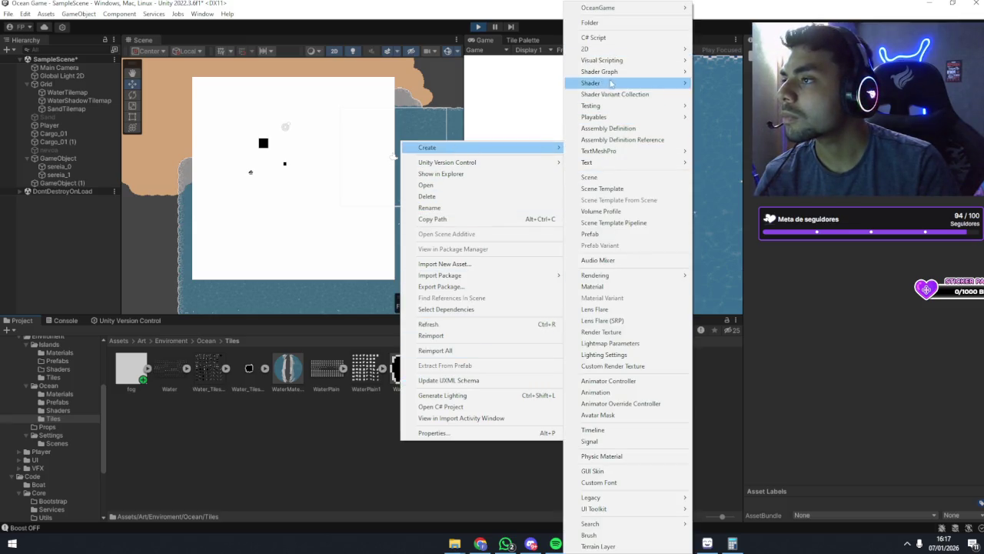
{"action": "mouse_move", "coordinate": [670, 73]}
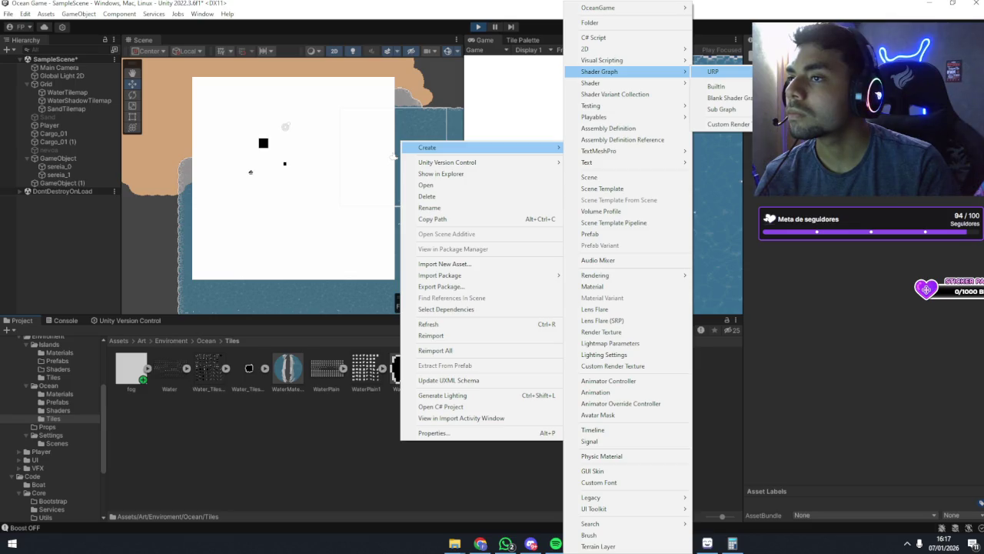
{"action": "left_click", "coordinate": [776, 94]}
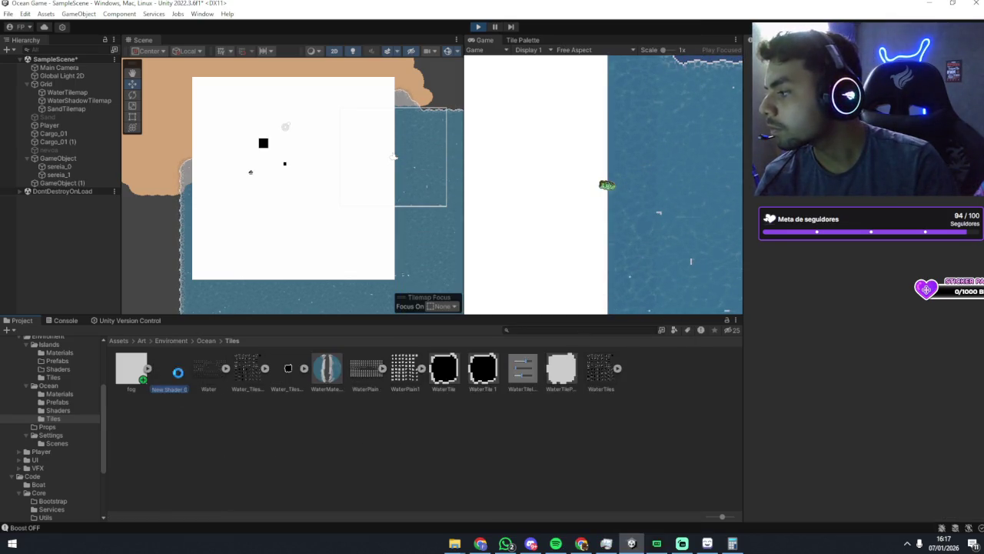
{"action": "key", "text": "Return"}
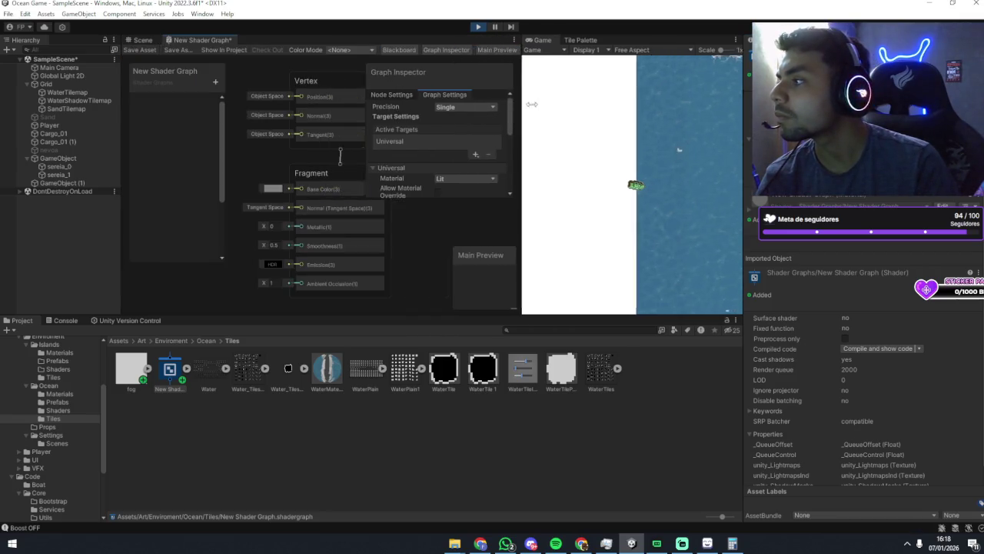
{"action": "scroll", "coordinate": [412, 202], "scroll_direction": "up", "scroll_amount": 4}
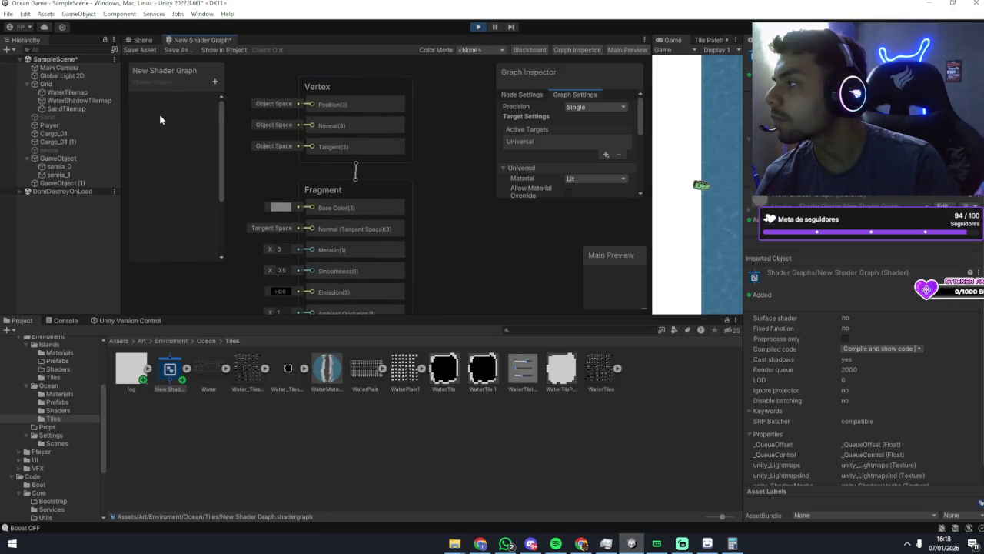
{"action": "left_click", "coordinate": [215, 81]}
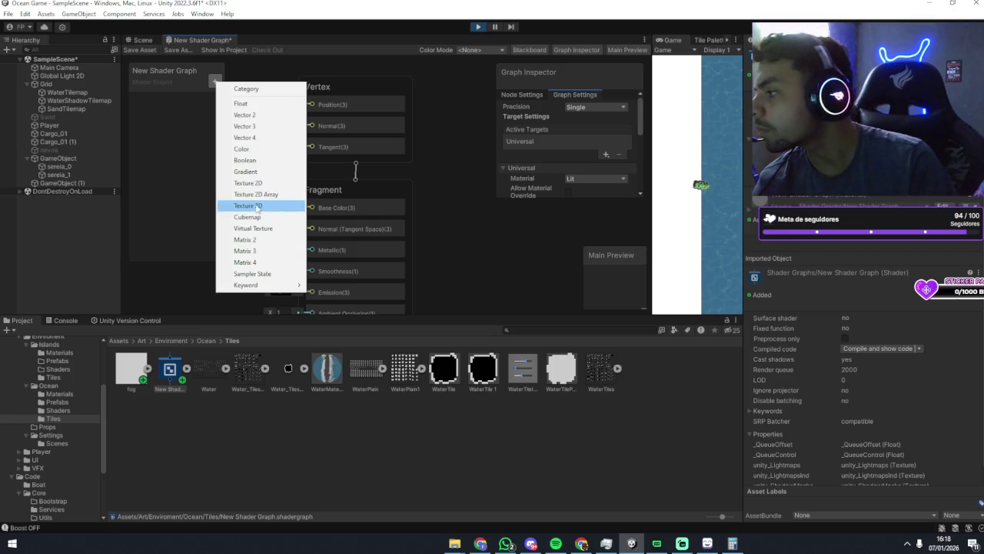
{"action": "left_click", "coordinate": [248, 149]}
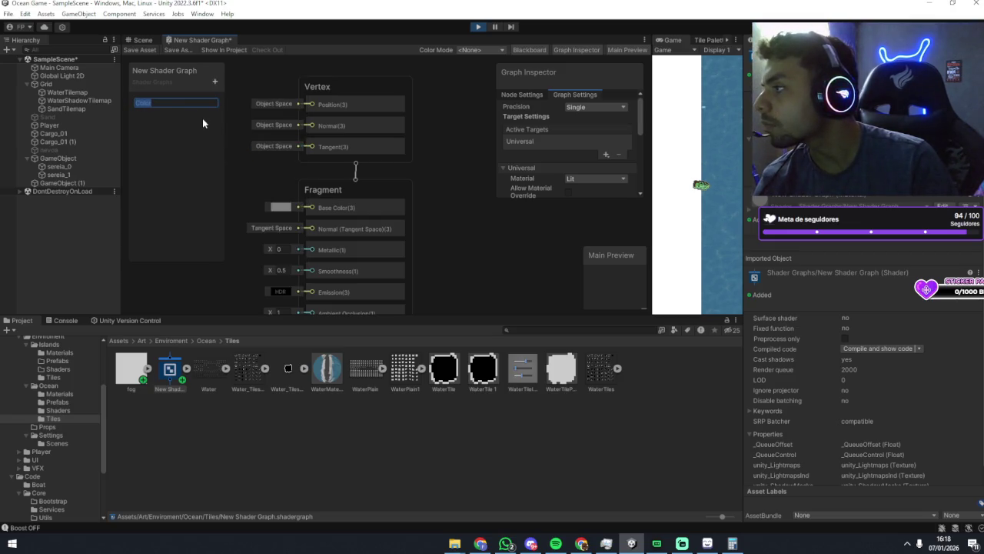
{"action": "key", "text": "Return"}
{"action": "right_click", "coordinate": [156, 100]}
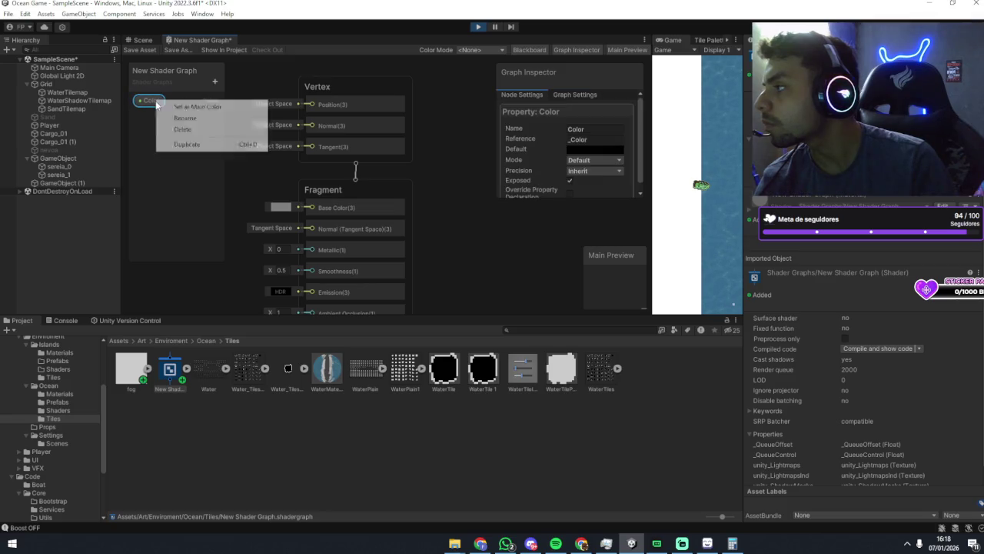
{"action": "left_click", "coordinate": [229, 129]}
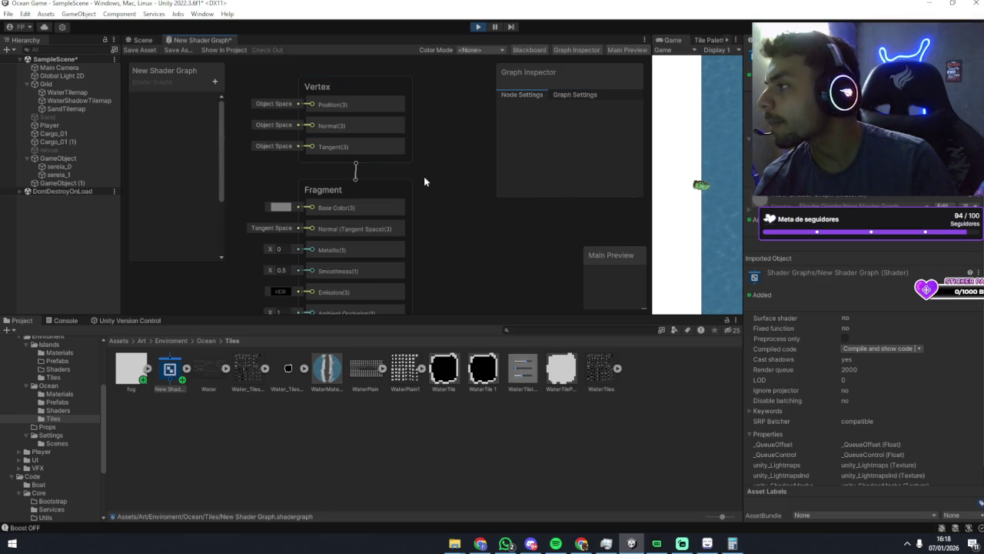
{"action": "mouse_move", "coordinate": [351, 106]}
{"action": "left_mouse_down"}
{"action": "mouse_move", "coordinate": [395, 137]}
{"action": "mouse_move", "coordinate": [365, 158]}
{"action": "left_mouse_up"}
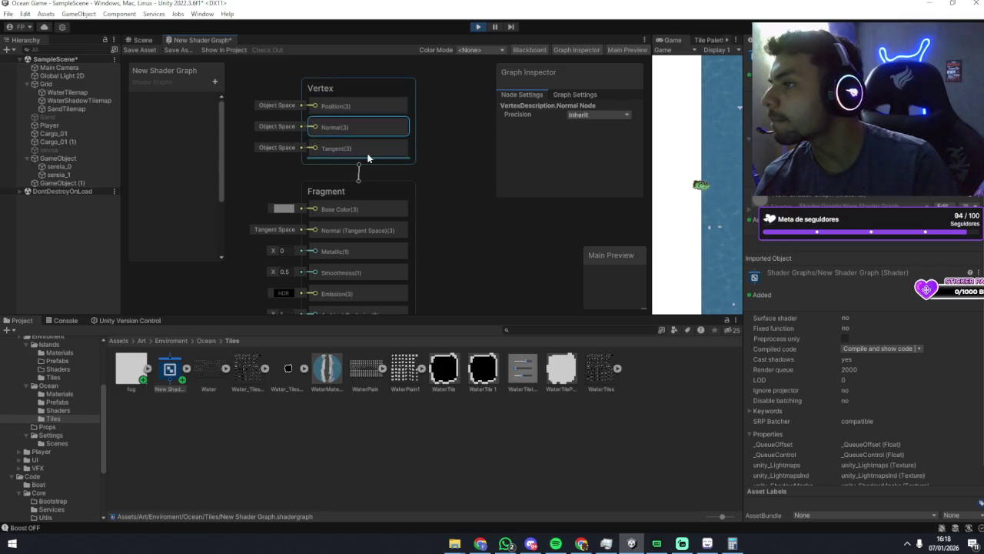
{"action": "scroll", "coordinate": [422, 136], "scroll_direction": "down", "scroll_amount": 2}
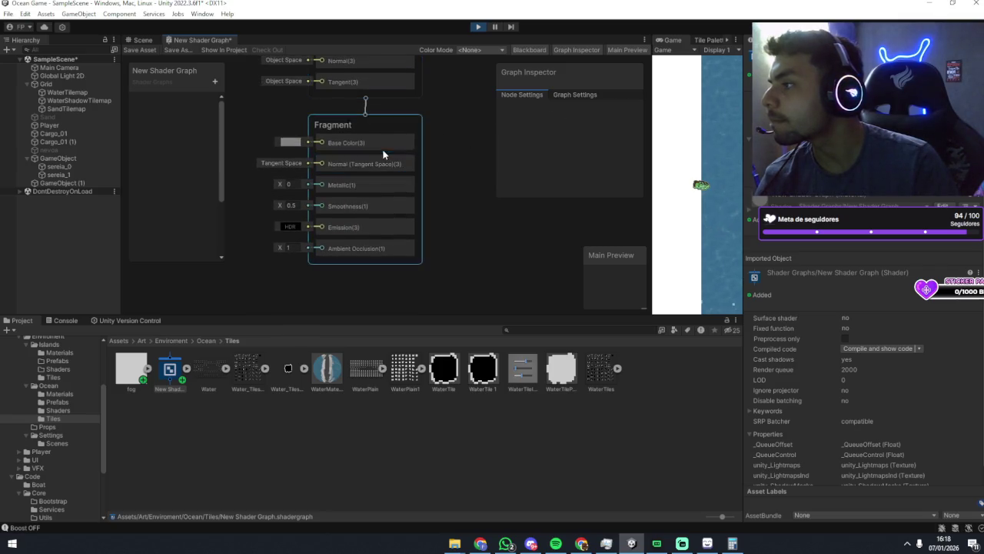
{"action": "left_click", "coordinate": [377, 145]}
{"action": "left_click", "coordinate": [451, 158]}
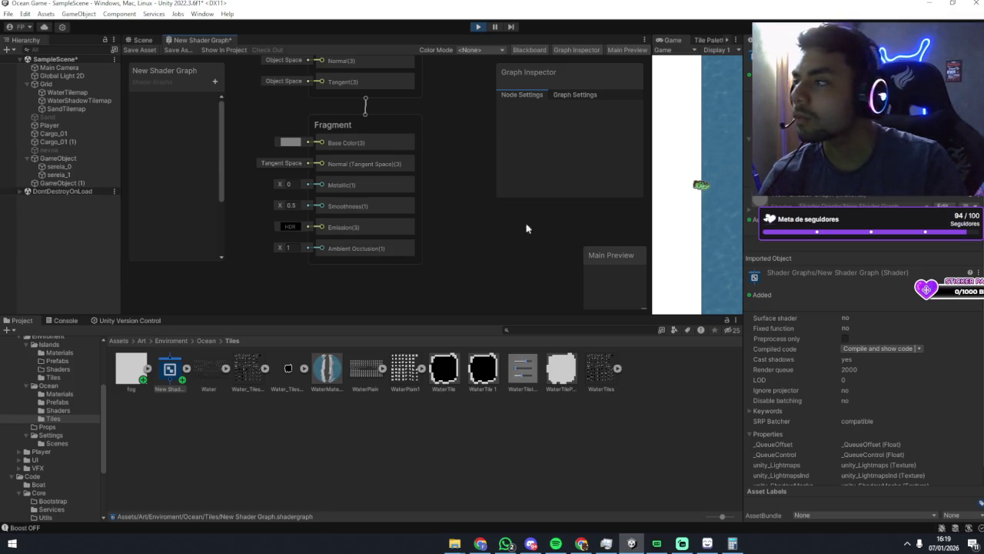
Close the Shader Graph editor discarding changes, and delete the old New Shader Graph asset.
{"action": "middle_click", "coordinate": [197, 41]}
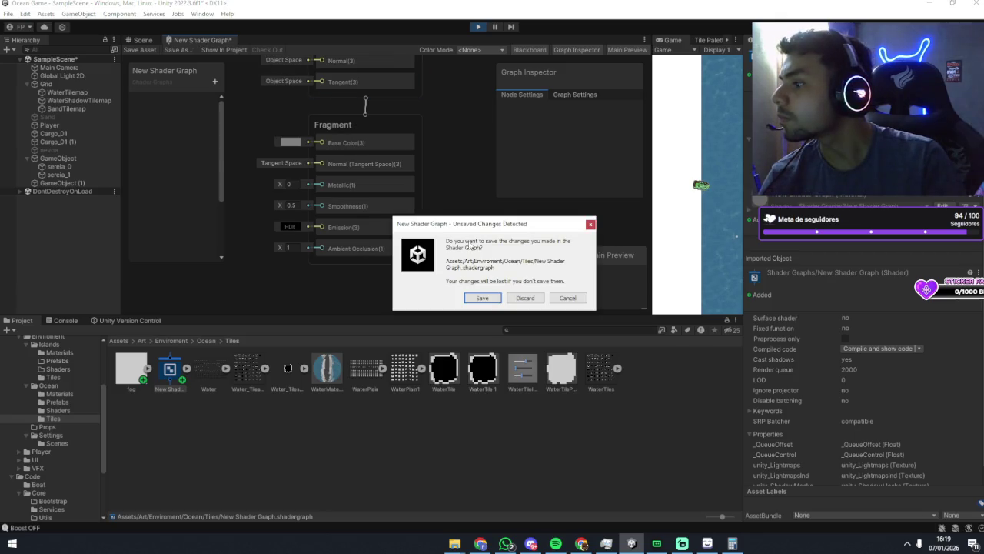
{"action": "left_click", "coordinate": [530, 300]}
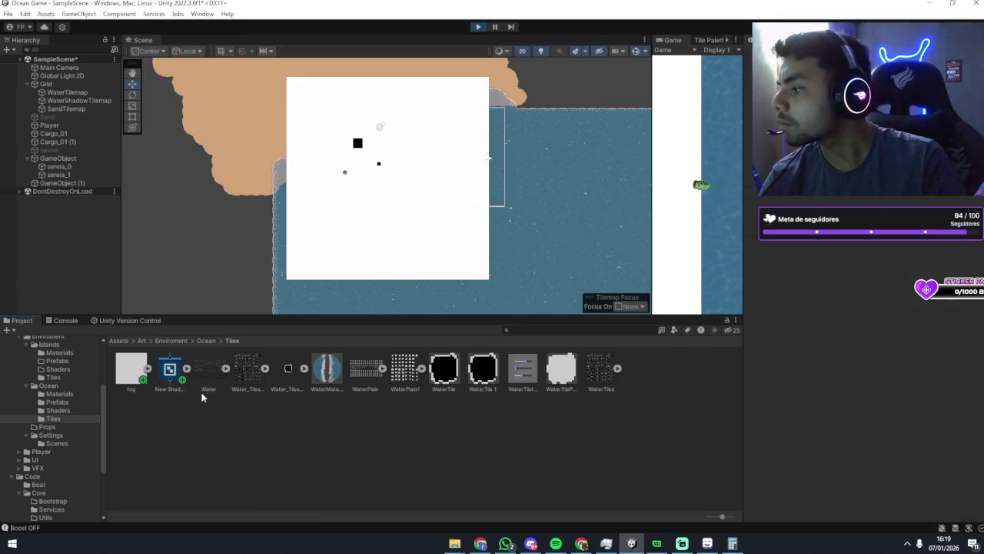
{"action": "left_click", "coordinate": [170, 372]}
{"action": "key", "text": "Delete"}
{"action": "key", "text": "Return"}
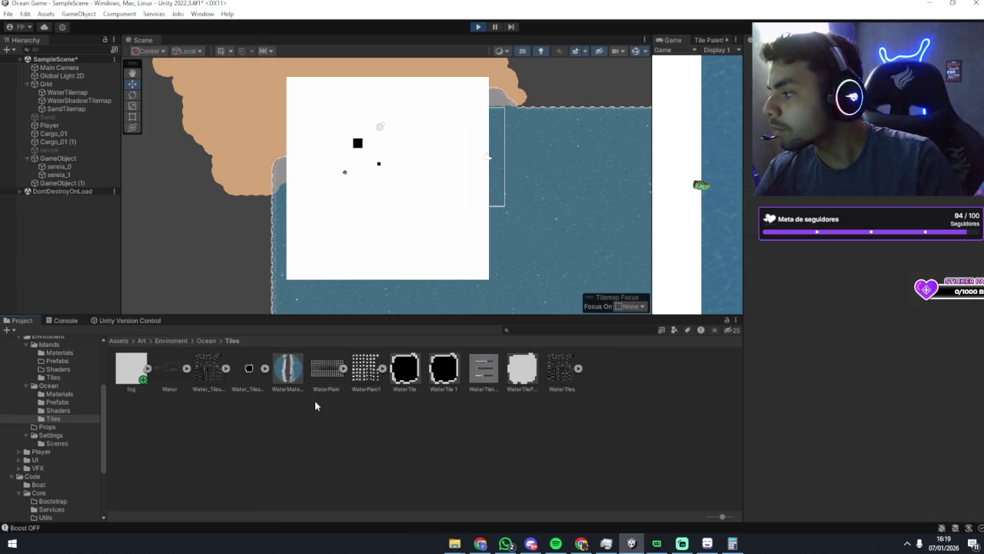
Create a URP Sprite Unlit Shader Graph asset in the Tiles folder.
{"action": "right_click", "coordinate": [314, 401]}
{"action": "mouse_move", "coordinate": [378, 110]}
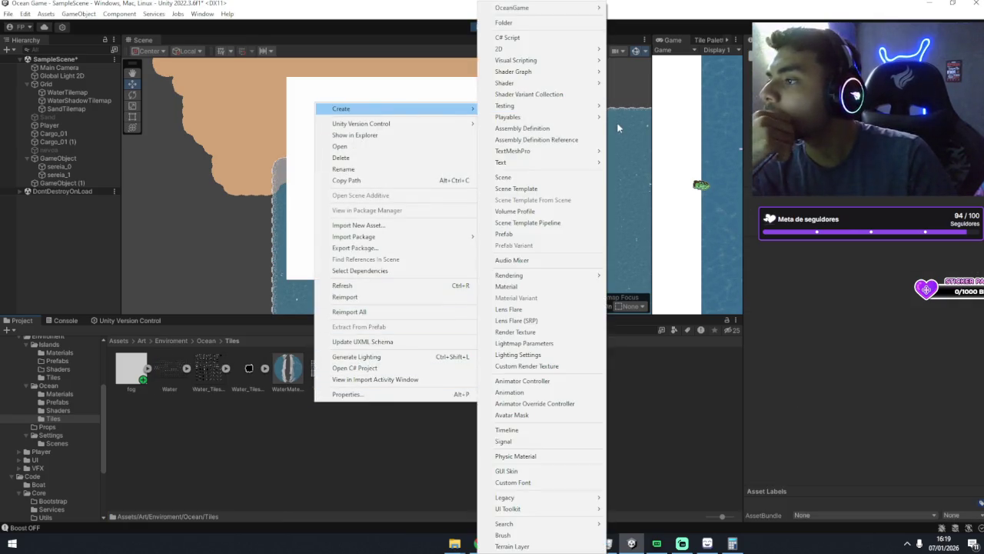
{"action": "mouse_move", "coordinate": [553, 72]}
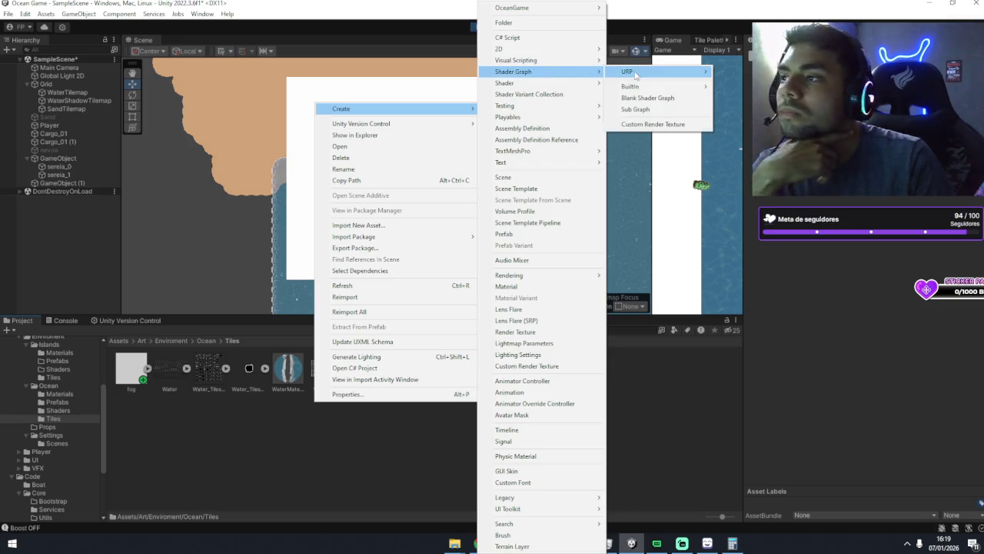
{"action": "mouse_move", "coordinate": [635, 74]}
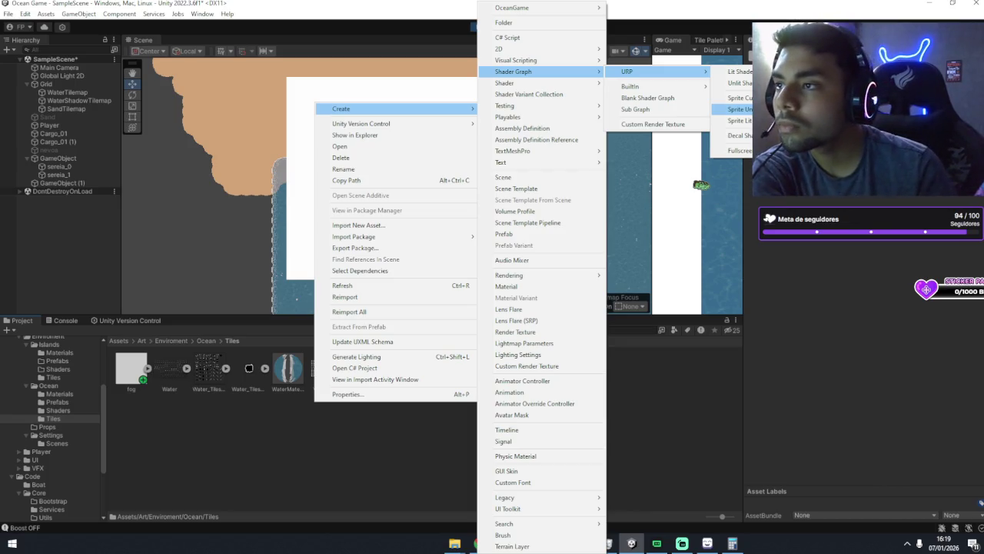
{"action": "left_click", "coordinate": [738, 109]}
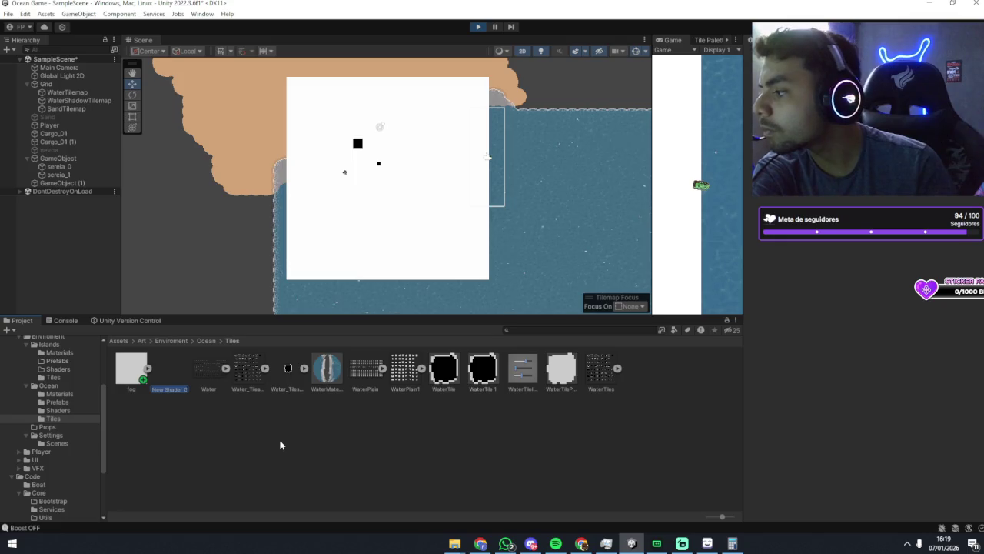
Name the shader graph 'fog', then browse its property types and canvas node menu without adding anything.
{"action": "type", "text": "fog"}
{"action": "key", "text": "Return"}
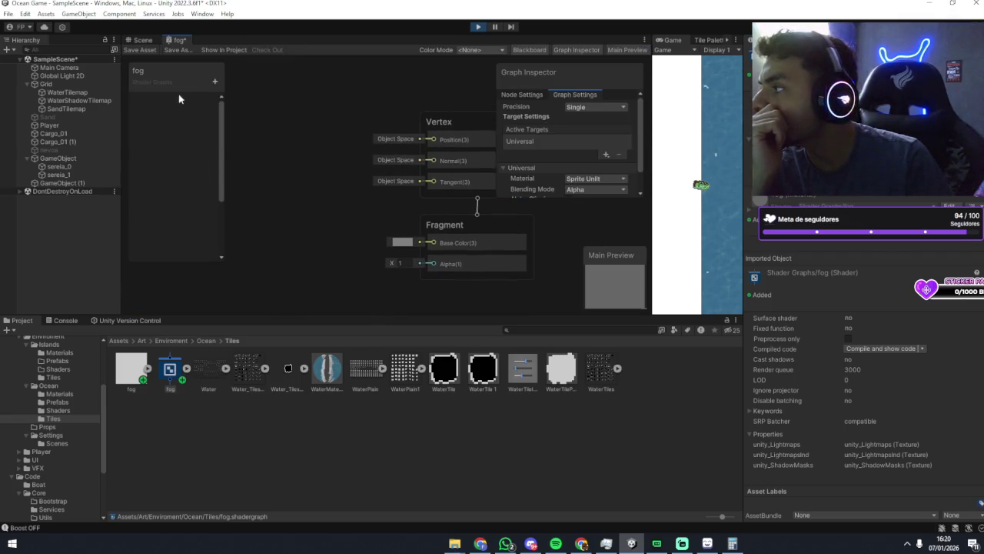
{"action": "left_click", "coordinate": [214, 81]}
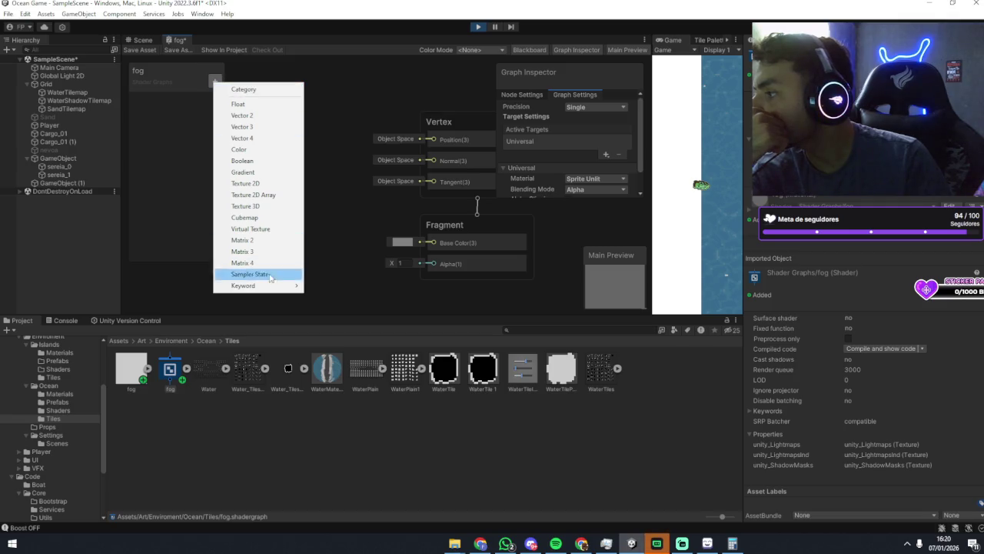
{"action": "mouse_move", "coordinate": [272, 286]}
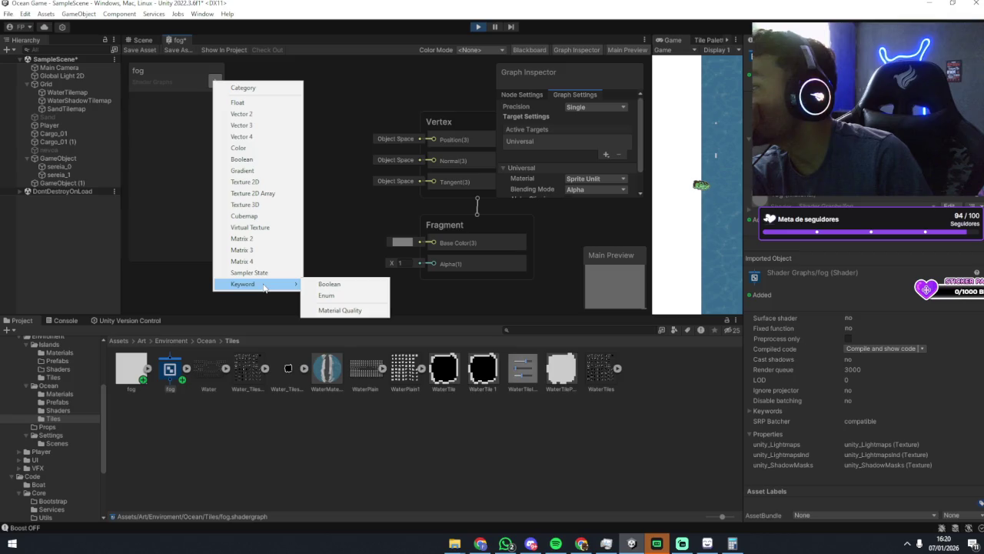
{"action": "left_click", "coordinate": [206, 144]}
{"action": "left_click_drag", "start_coordinate": [314, 149], "coordinate": [259, 152]}
{"action": "right_click", "coordinate": [266, 146]}
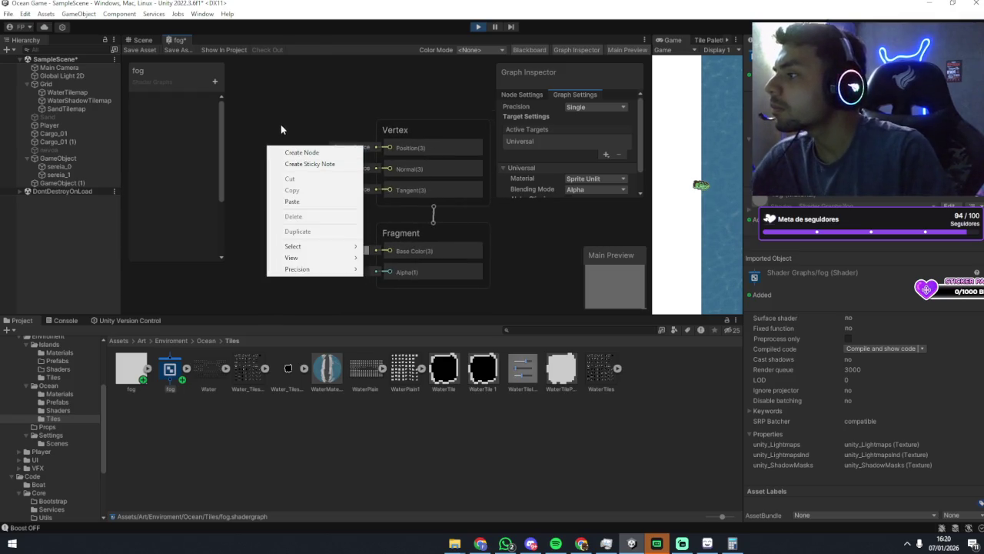
{"action": "left_click", "coordinate": [281, 130]}
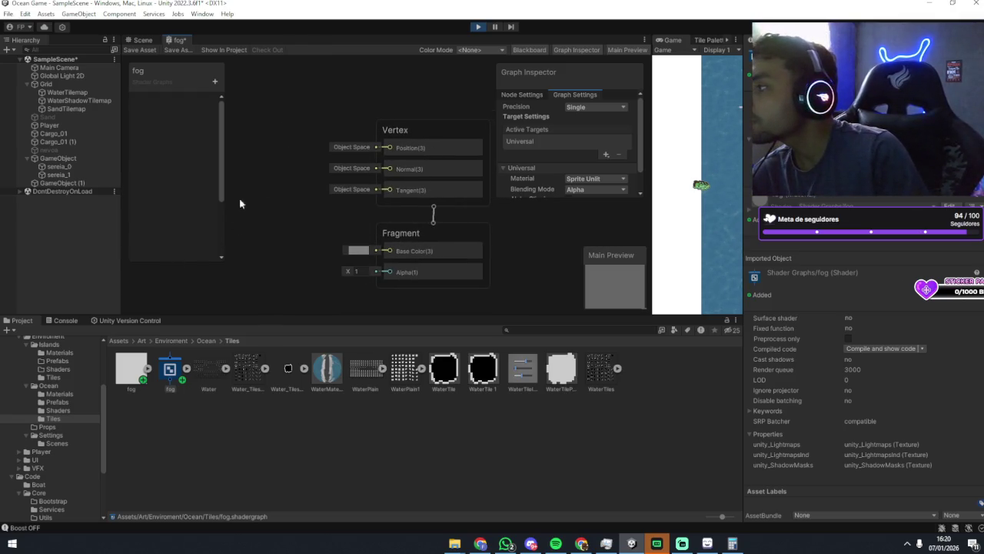
Stop Play mode, widen the Game view, and delete GameObject (1) from the scene.
{"action": "left_click", "coordinate": [475, 27]}
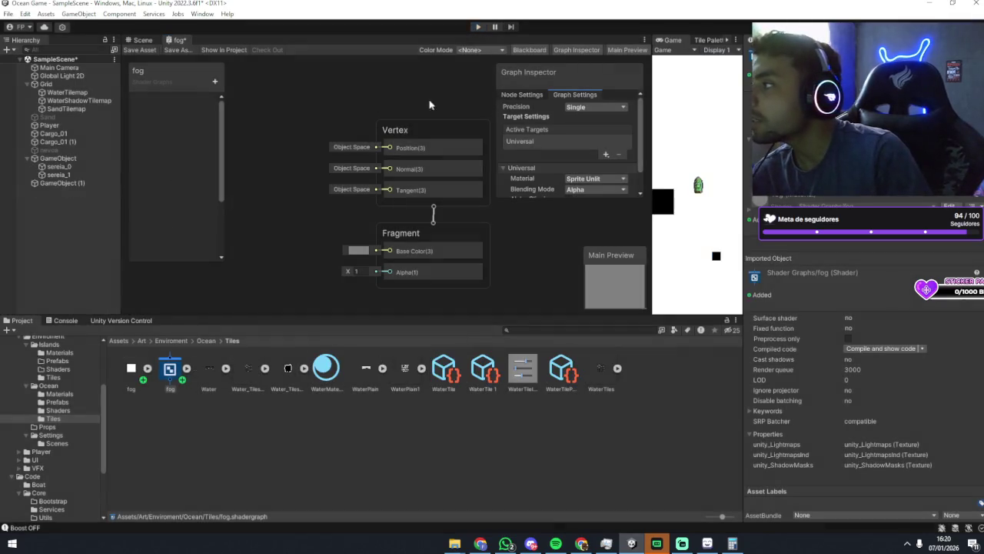
{"action": "left_click", "coordinate": [204, 444]}
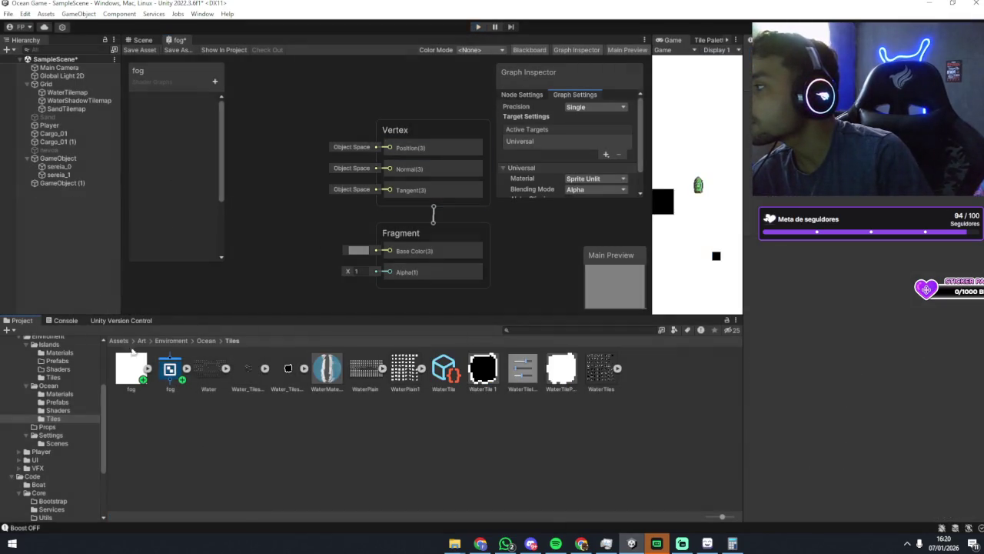
{"action": "left_click", "coordinate": [58, 183]}
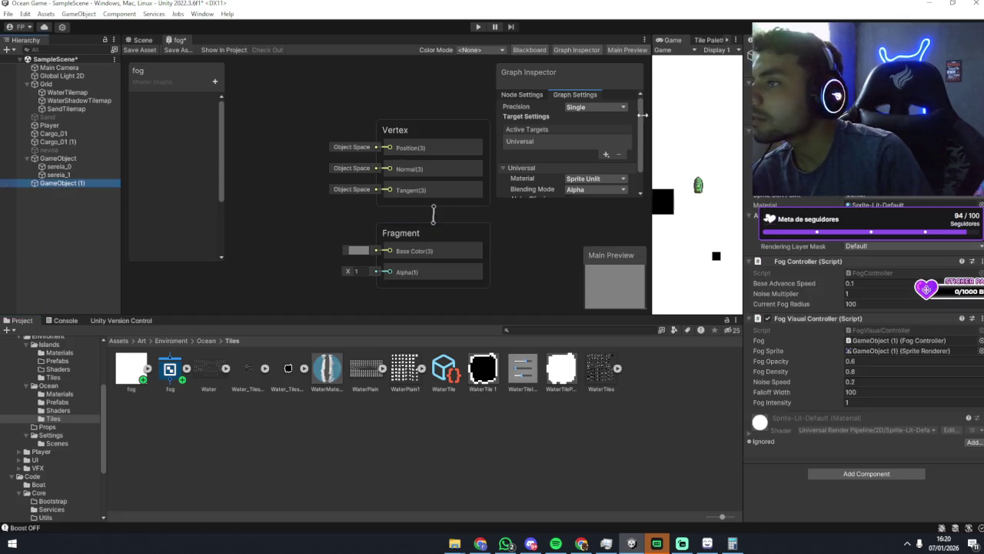
{"action": "left_click_drag", "start_coordinate": [642, 114], "coordinate": [319, 123]}
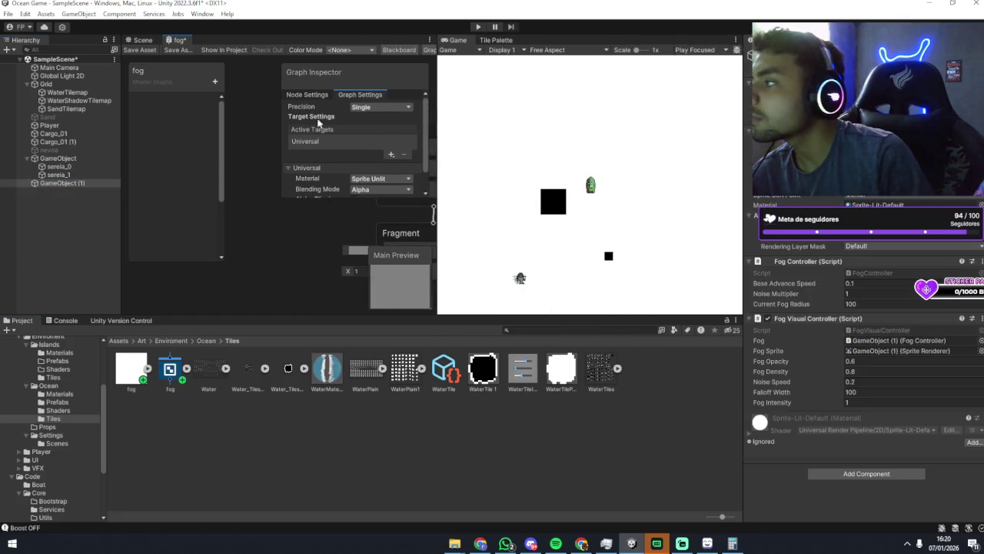
{"action": "left_click", "coordinate": [77, 185]}
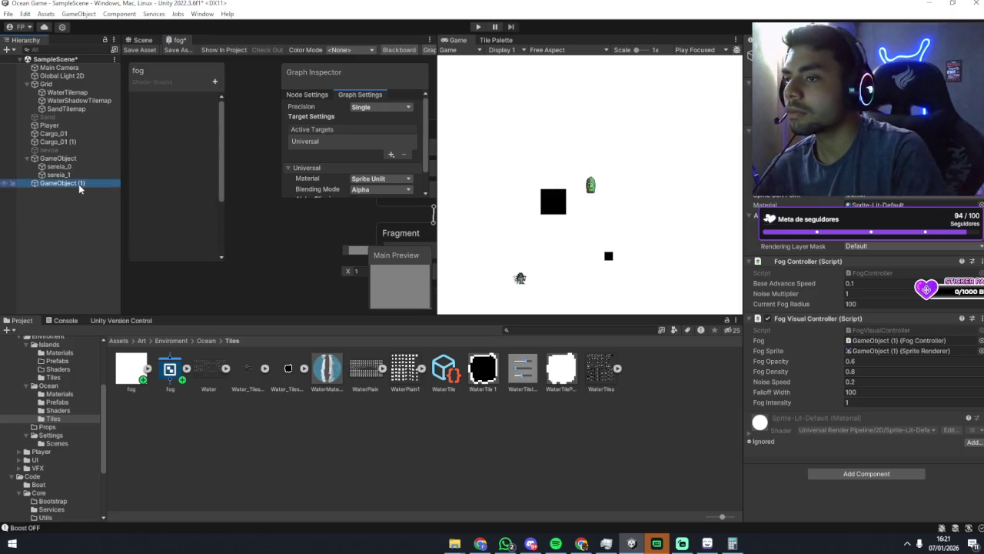
{"action": "key", "text": "Delete"}
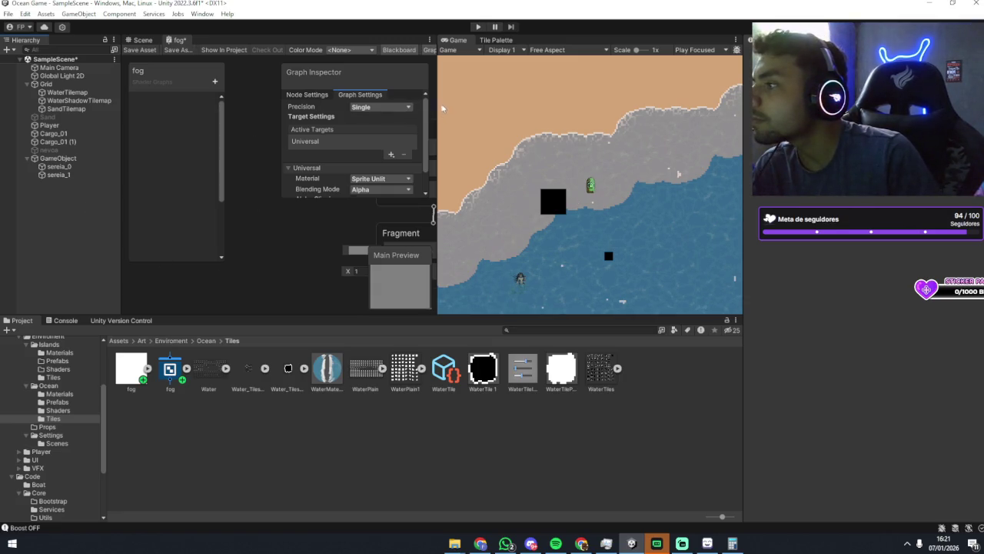
Narrow the Game view, select the fog shader asset, and list its blackboard property types.
{"action": "left_click_drag", "start_coordinate": [436, 103], "coordinate": [469, 103]}
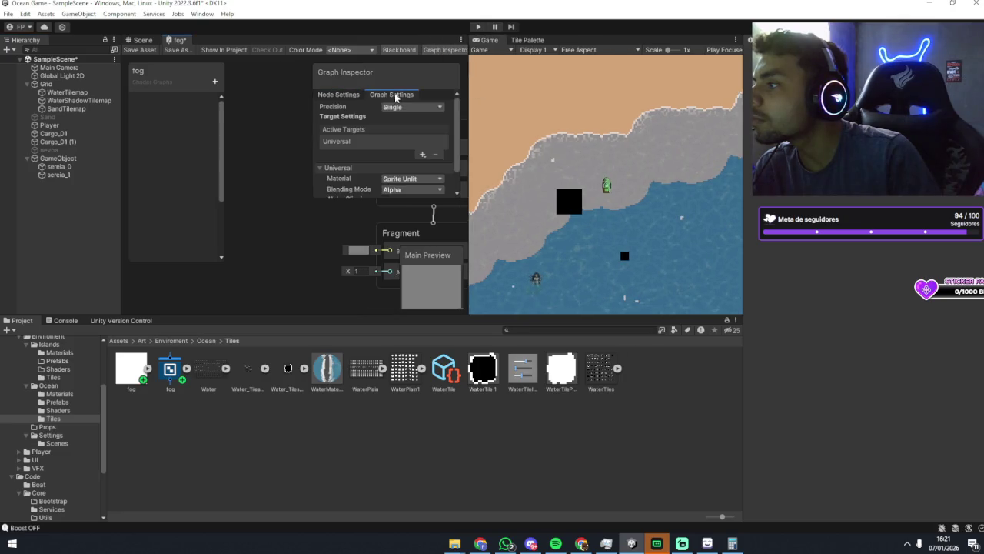
{"action": "scroll", "coordinate": [386, 115], "scroll_direction": "down", "scroll_amount": 1}
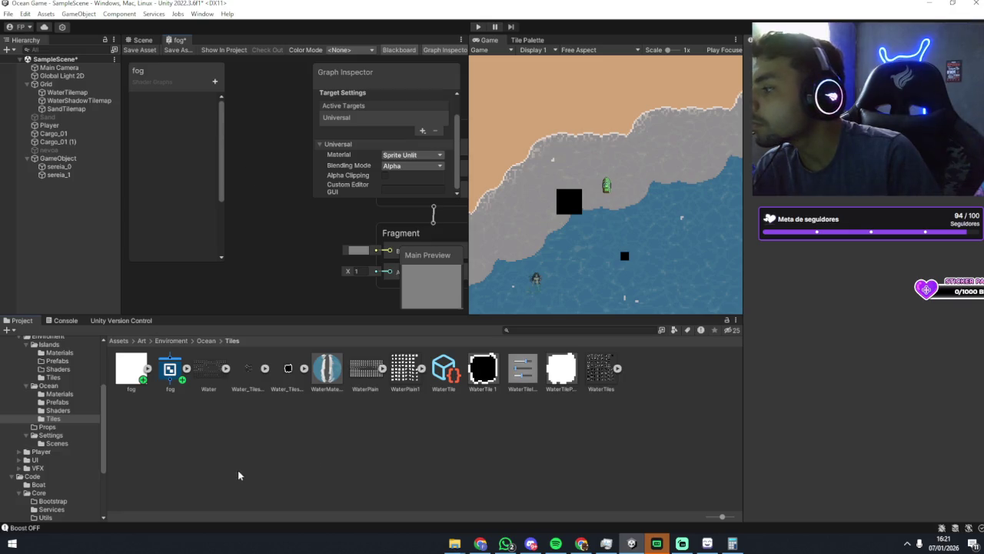
{"action": "left_click", "coordinate": [172, 385]}
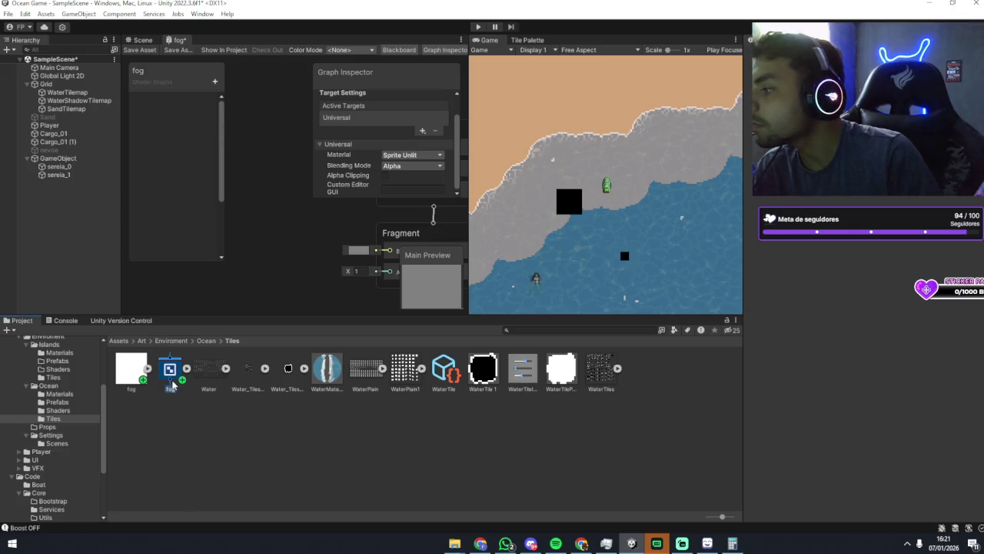
{"action": "left_click", "coordinate": [215, 81]}
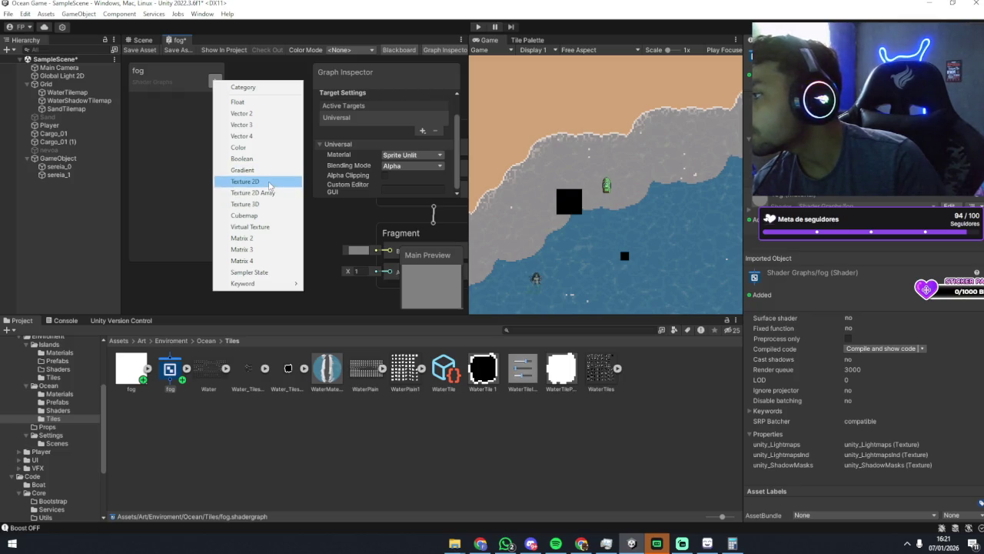
{"action": "left_click", "coordinate": [269, 184]}
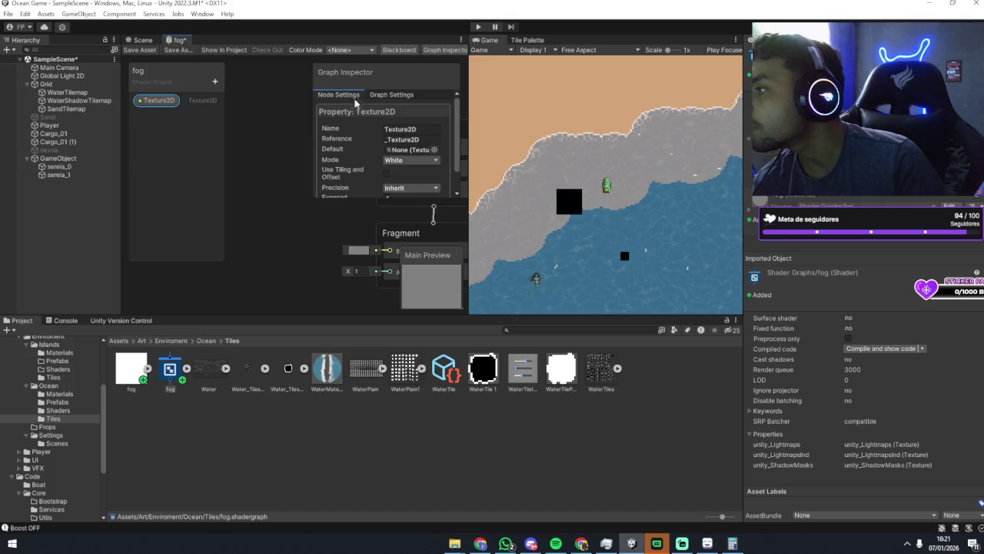
{"action": "scroll", "coordinate": [364, 156], "scroll_direction": "down", "scroll_amount": 1}
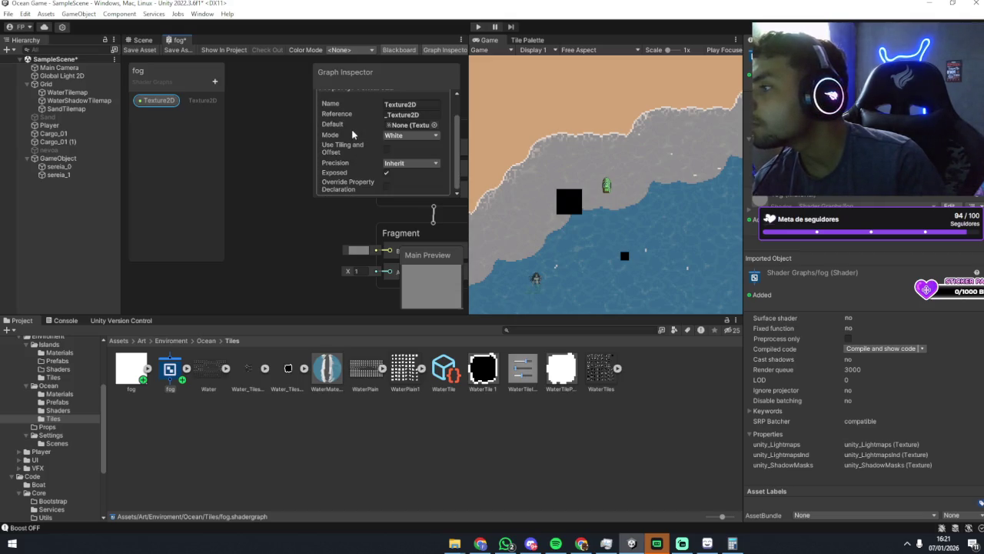
{"action": "right_click", "coordinate": [160, 100]}
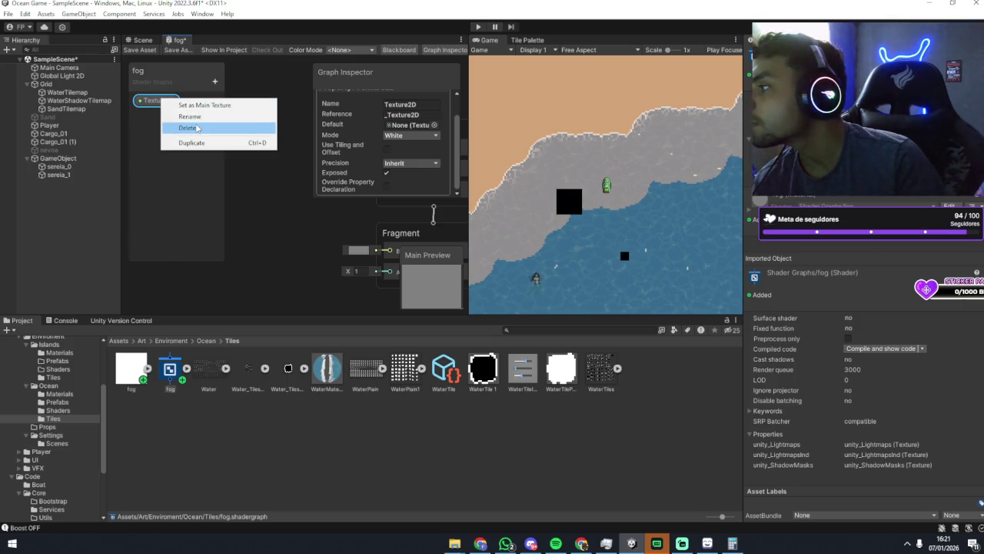
{"action": "left_click", "coordinate": [188, 128]}
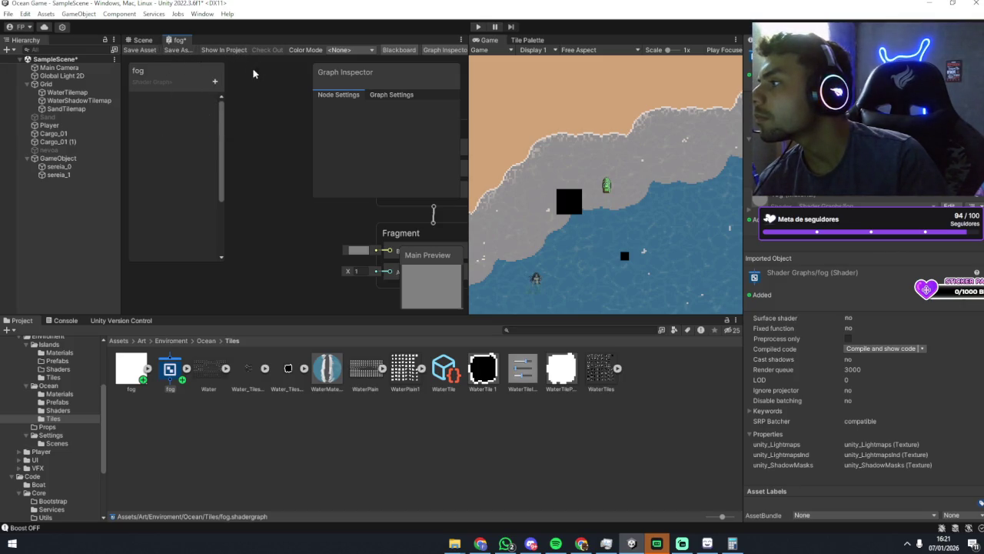
{"action": "left_click", "coordinate": [216, 81]}
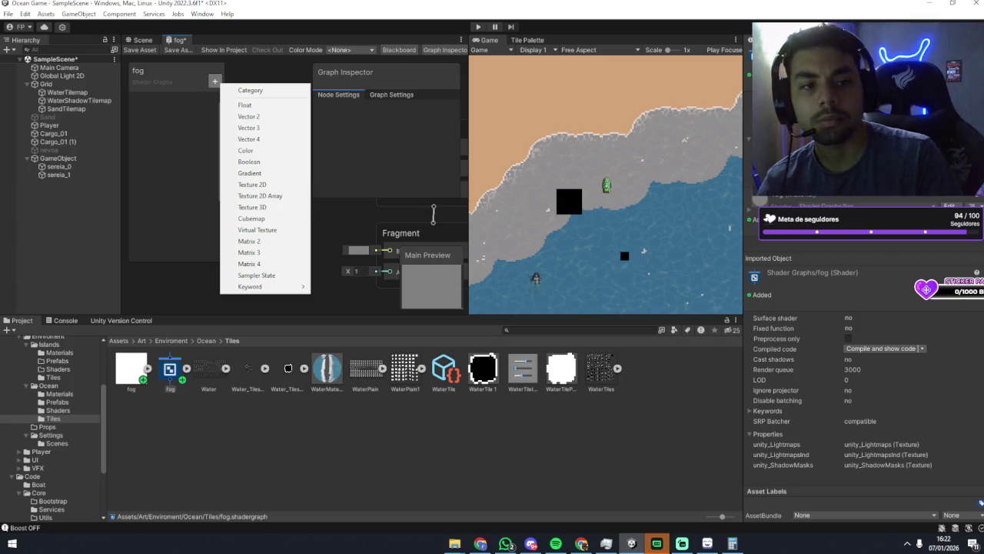
Add a Float property named NoiseSpeed to the fog graph's Blackboard.
{"action": "left_click", "coordinate": [244, 104]}
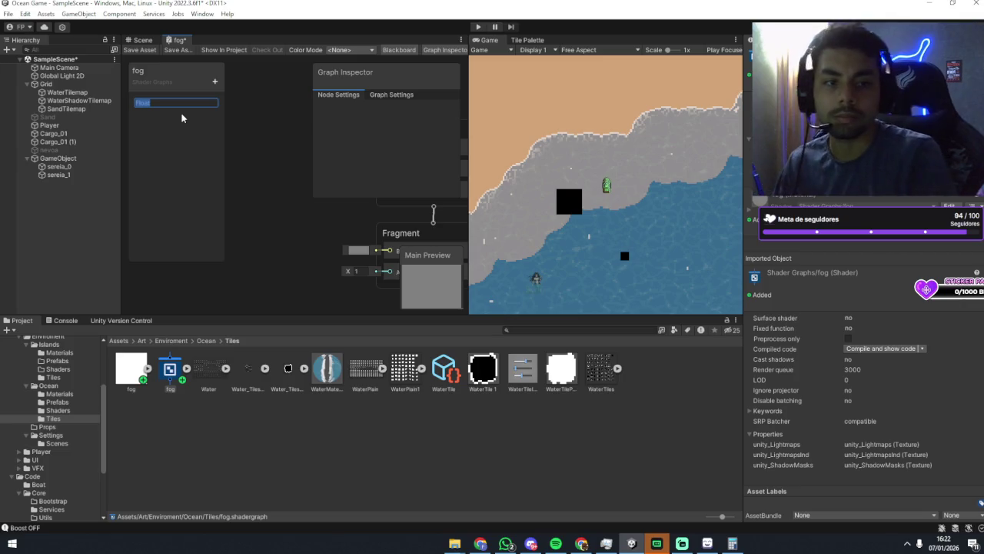
{"action": "type", "text": "Noise"}
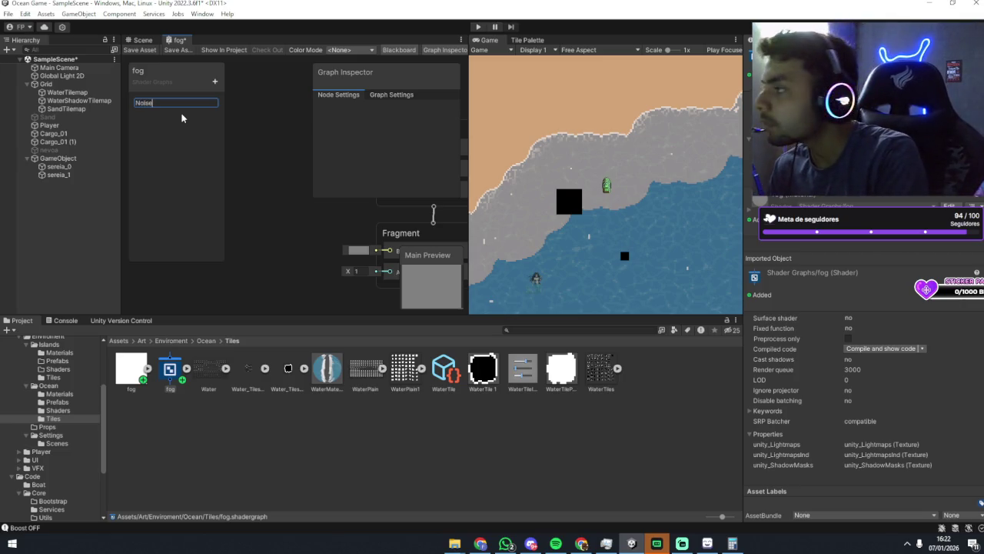
{"action": "type", "text": "Speed"}
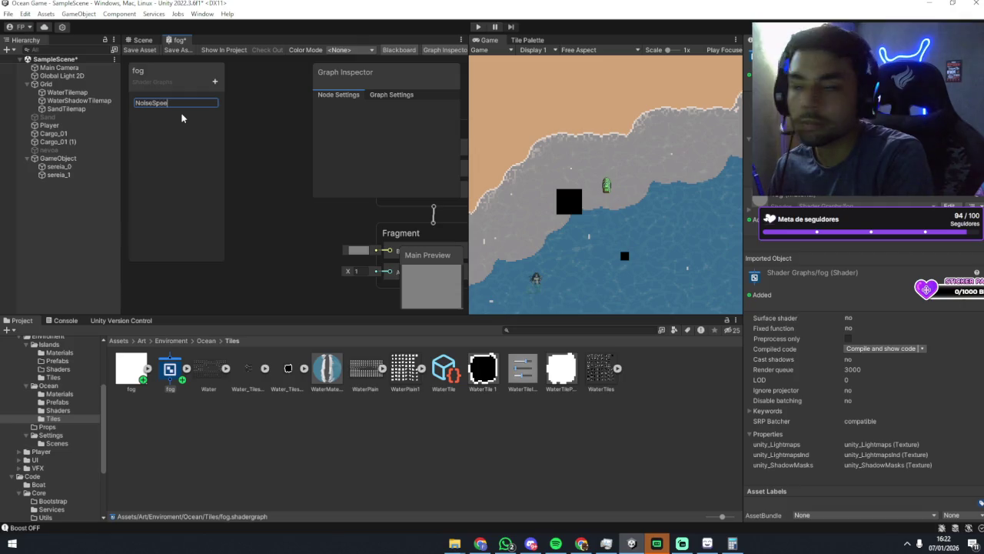
{"action": "key", "text": "Return"}
{"action": "left_click", "coordinate": [173, 108]}
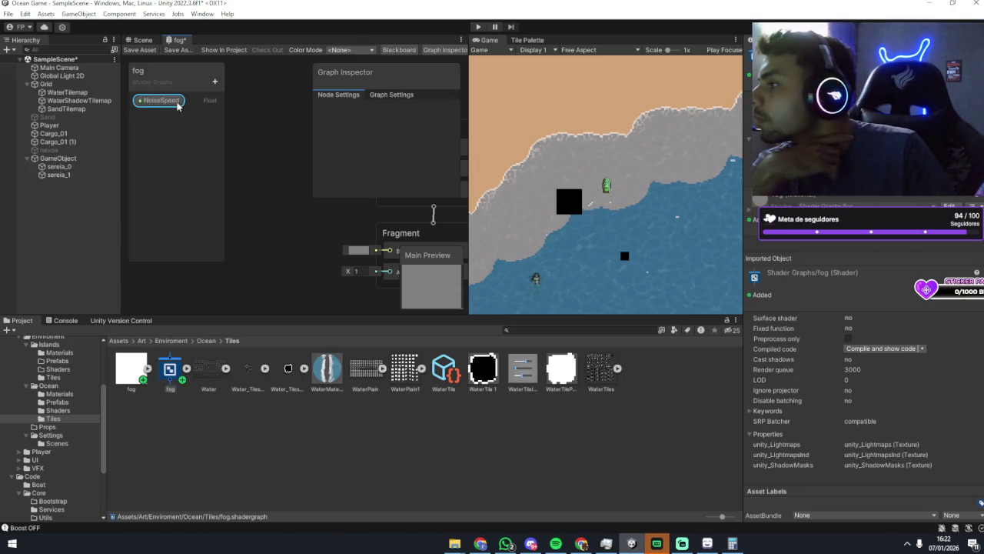
{"action": "scroll", "coordinate": [331, 154], "scroll_direction": "down", "scroll_amount": 1}
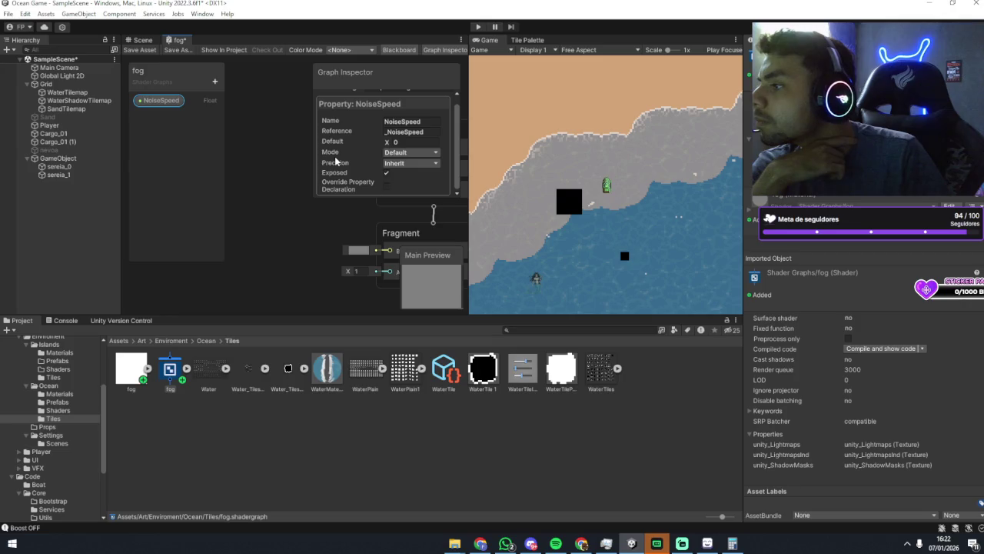
{"action": "scroll", "coordinate": [352, 161], "scroll_direction": "up", "scroll_amount": 1}
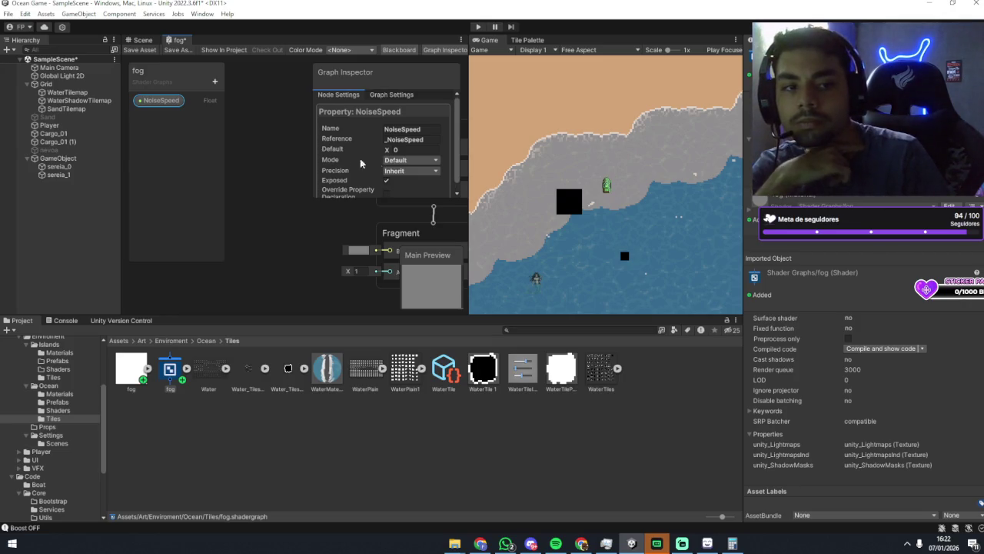
Add a Vector2 property SafeCenter and a Float property SafeRadius.
{"action": "left_click", "coordinate": [214, 81]}
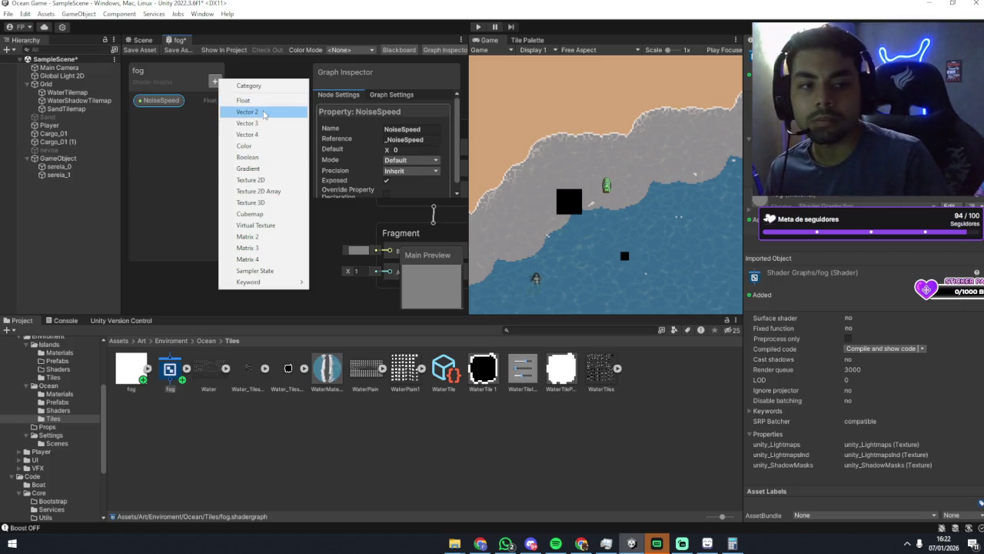
{"action": "left_click", "coordinate": [264, 114]}
{"action": "type", "text": "Safg"}
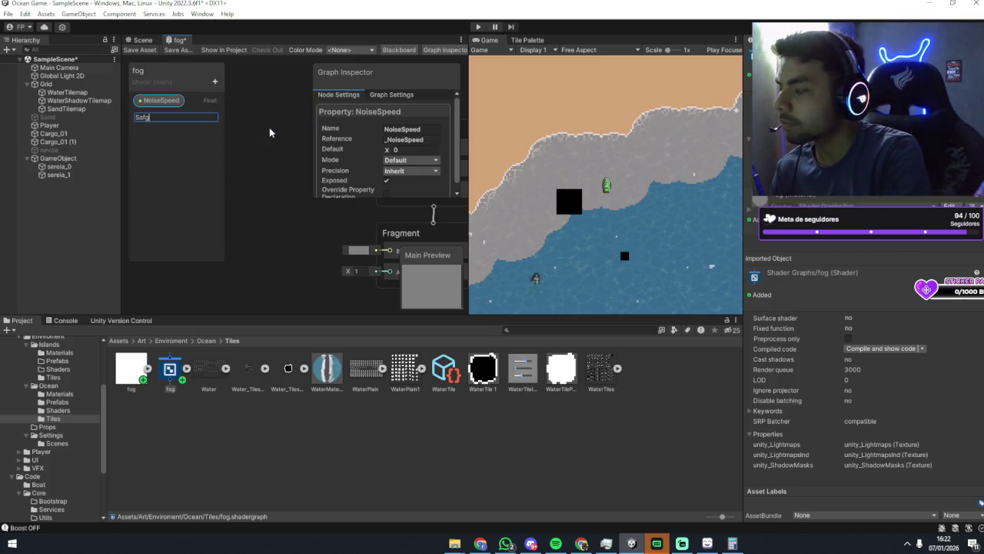
{"action": "key", "text": "BackSpace"}
{"action": "type", "text": "eCenter"}
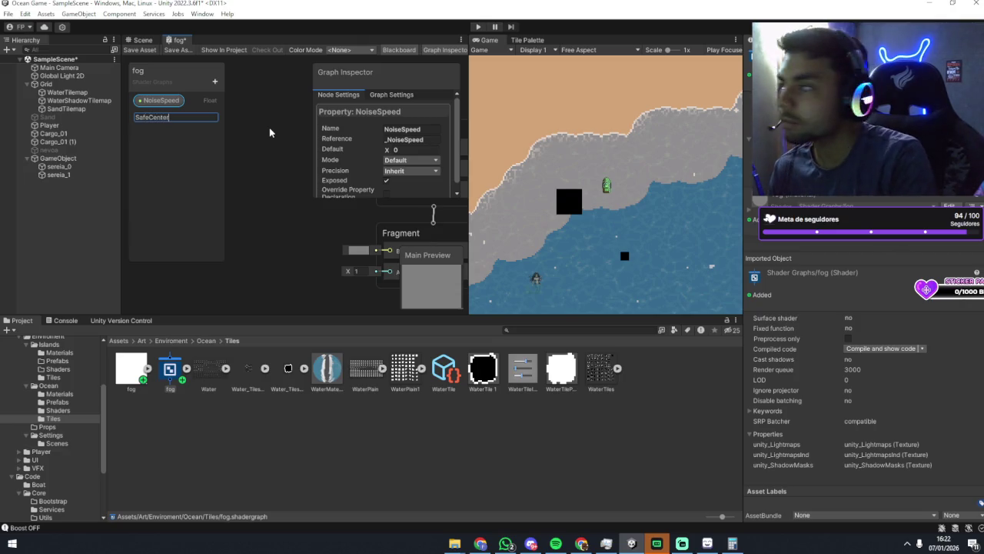
{"action": "key", "text": "Return"}
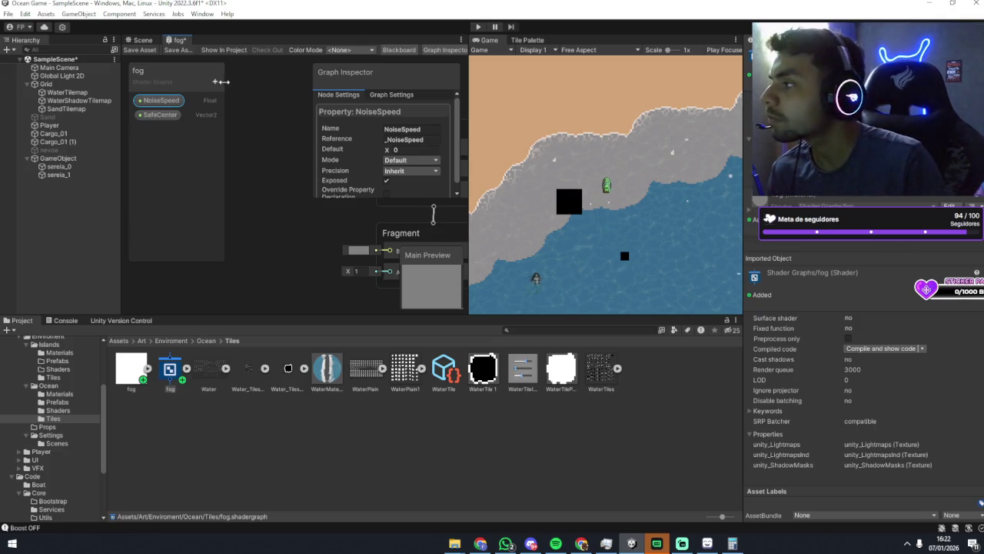
{"action": "left_click", "coordinate": [215, 81]}
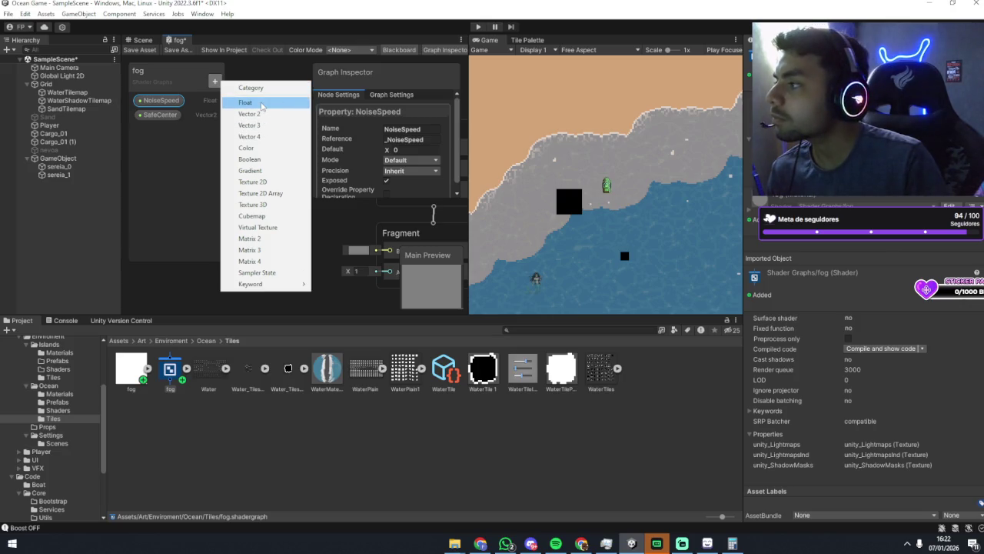
{"action": "left_click", "coordinate": [260, 102]}
{"action": "type", "text": "SafeRadius"}
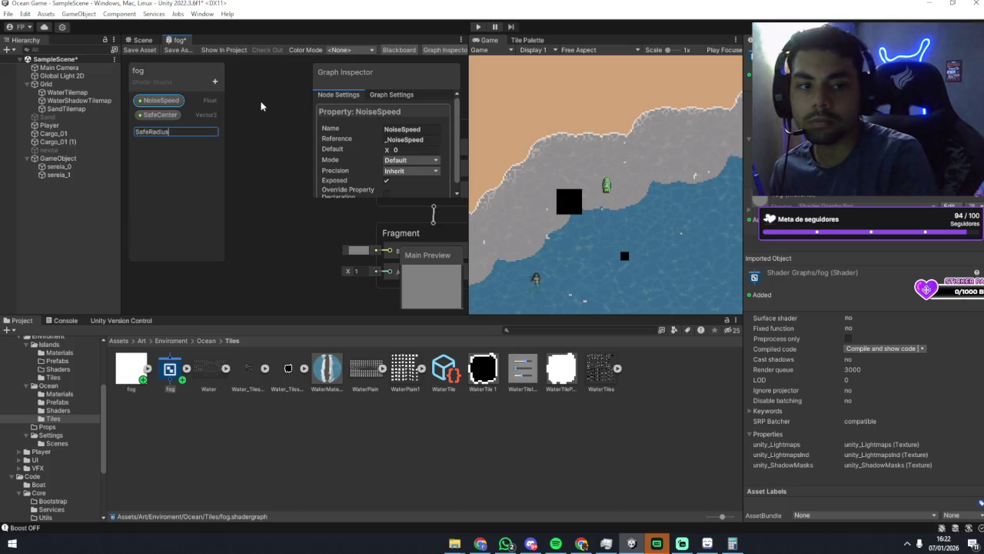
{"action": "key", "text": "Return"}
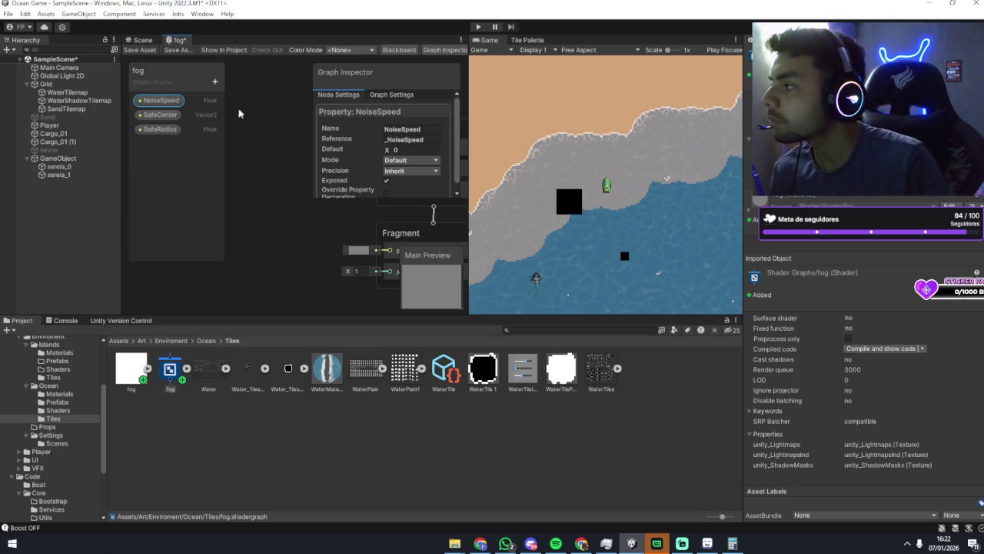
Add Float properties FalloffWidth and FogIntensity.
{"action": "left_click", "coordinate": [214, 81]}
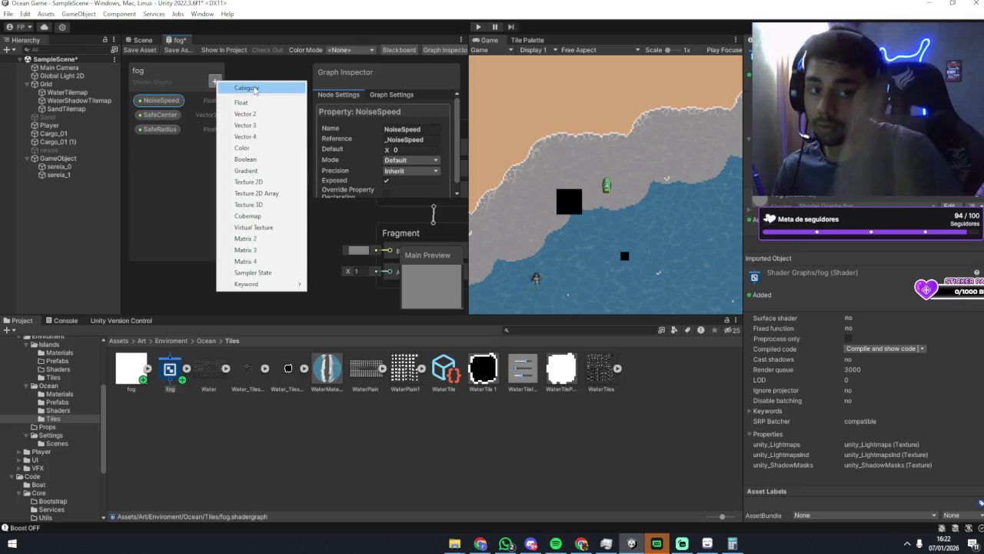
{"action": "left_click", "coordinate": [242, 102]}
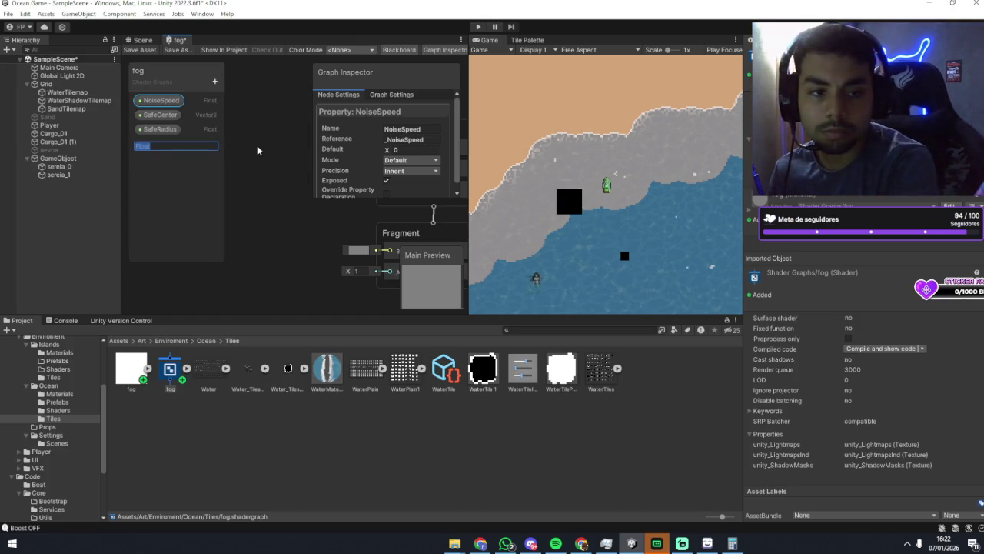
{"action": "type", "text": "FalloffWidth"}
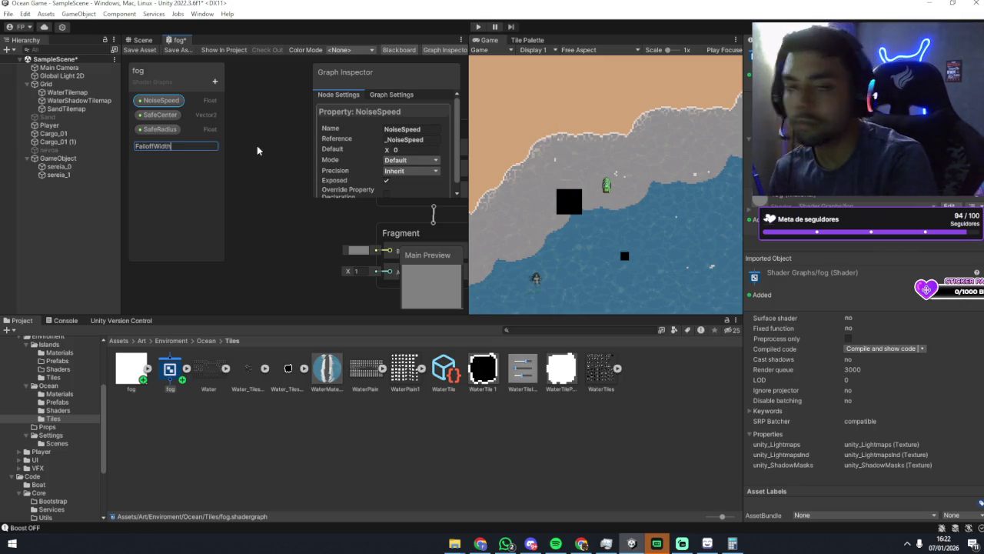
{"action": "key", "text": "Return"}
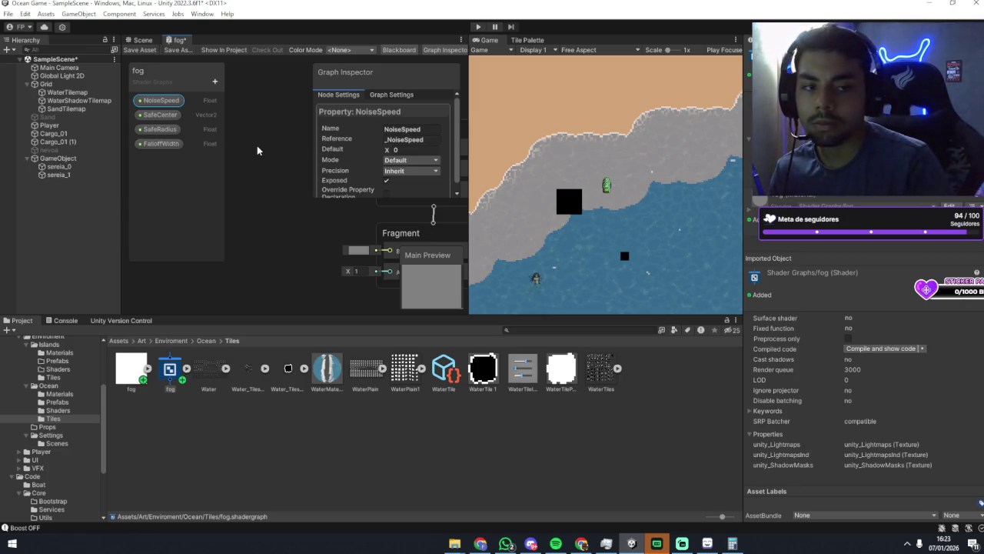
{"action": "left_click", "coordinate": [214, 81]}
{"action": "left_click", "coordinate": [242, 103]}
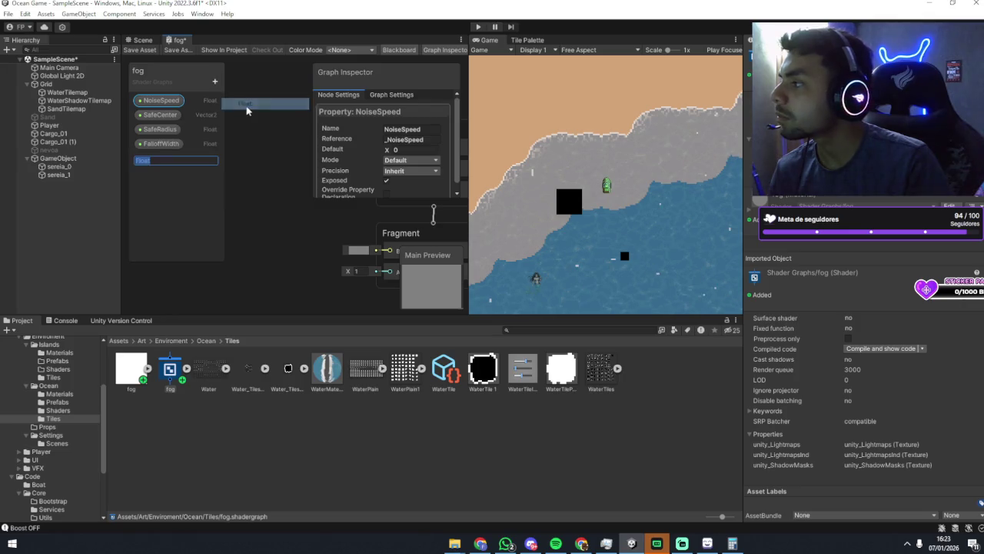
{"action": "type", "text": "FogIntensity"}
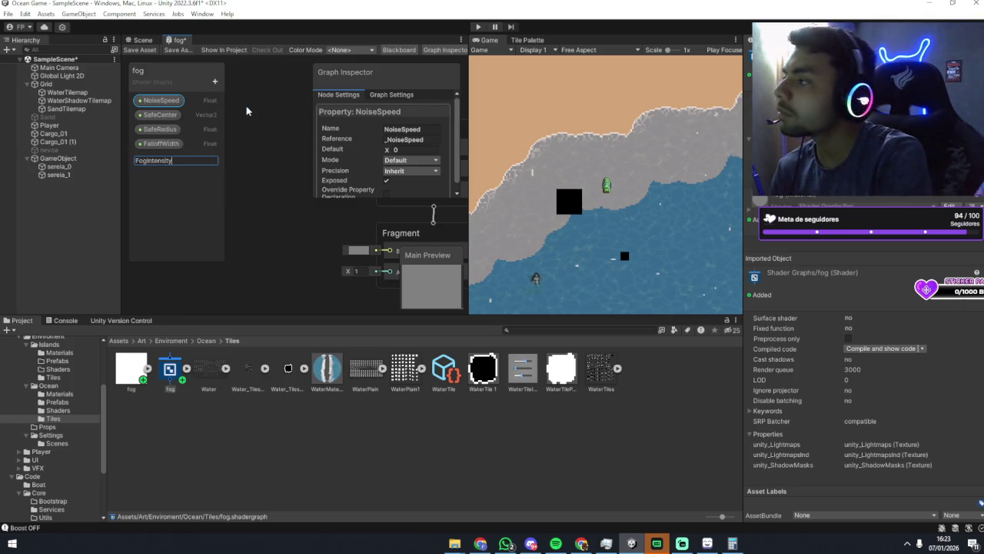
{"action": "key", "text": "Return"}
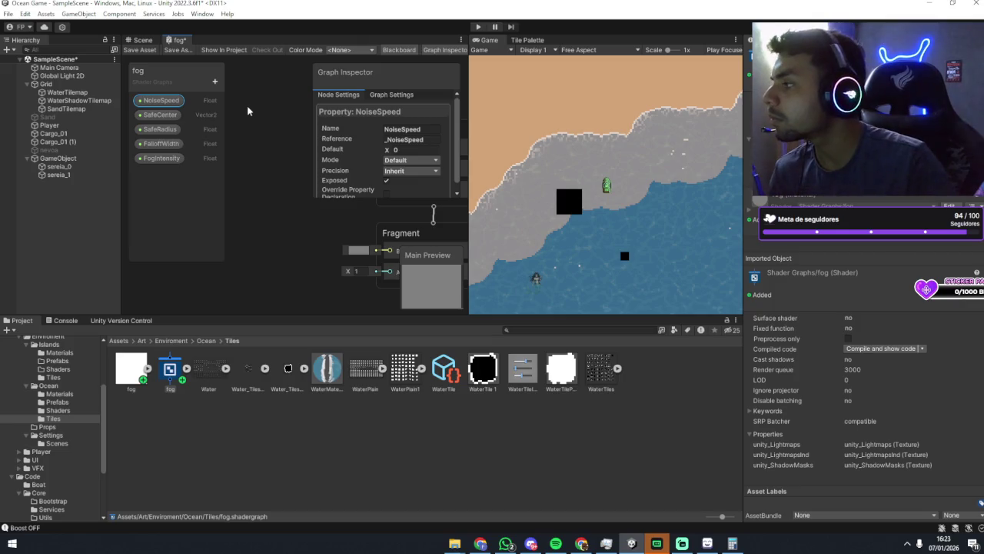
{"action": "left_click", "coordinate": [214, 81]}
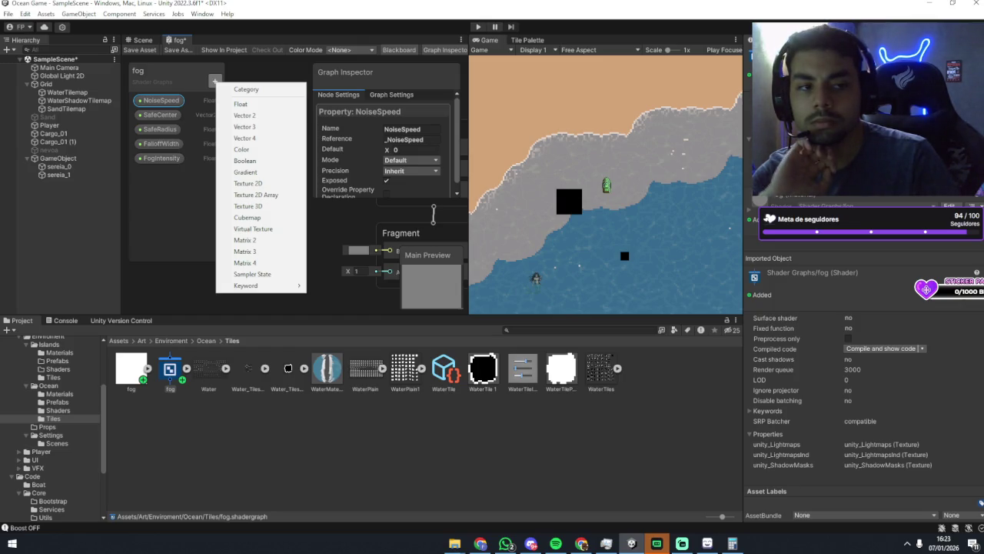
Dismiss the type list and view SafeCenter's settings: exposed Vector2, default X 0, Y 0.
{"action": "left_click", "coordinate": [184, 178]}
{"action": "left_click", "coordinate": [151, 116]}
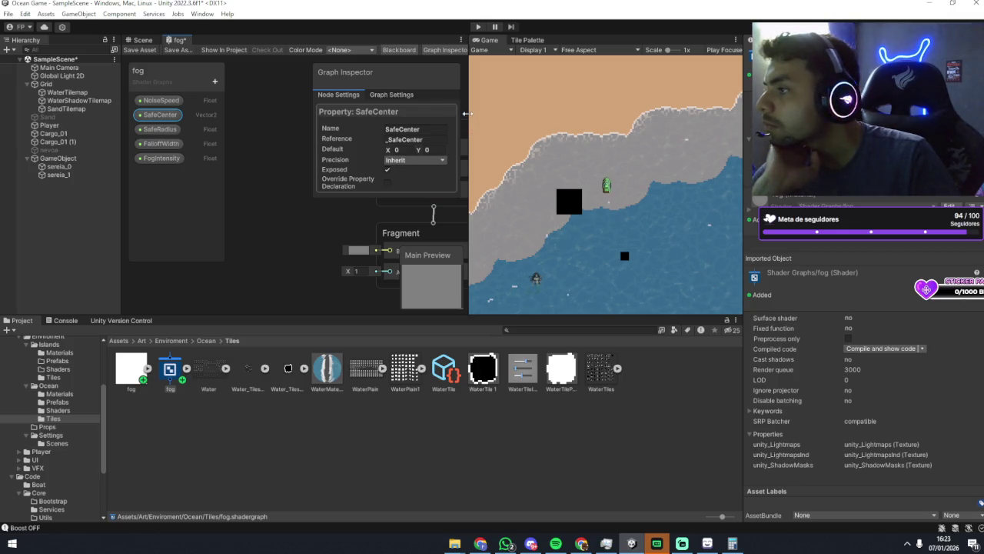
Inspect the materials used by the Grid's WaterTilemap and SandTilemap.
{"action": "left_click", "coordinate": [70, 85]}
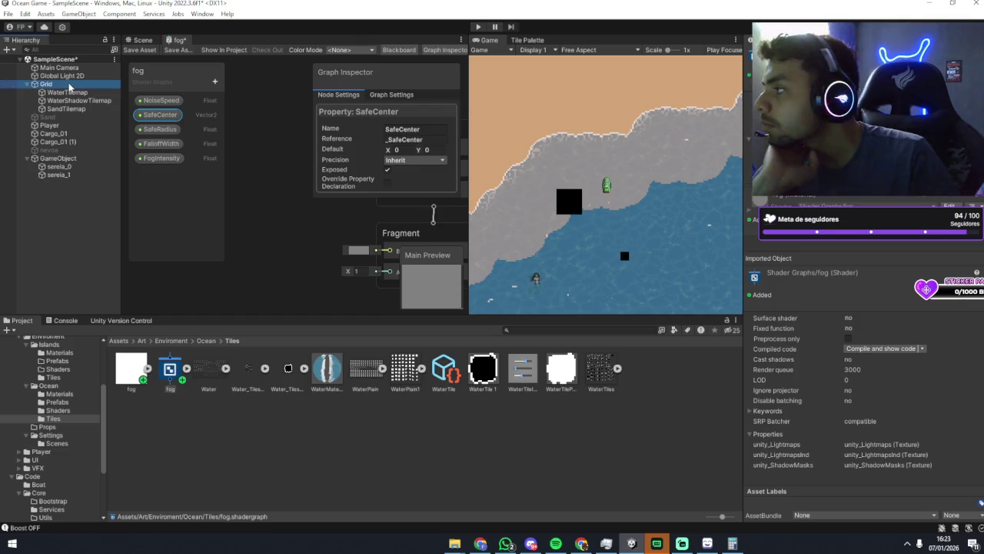
{"action": "left_click", "coordinate": [68, 93]}
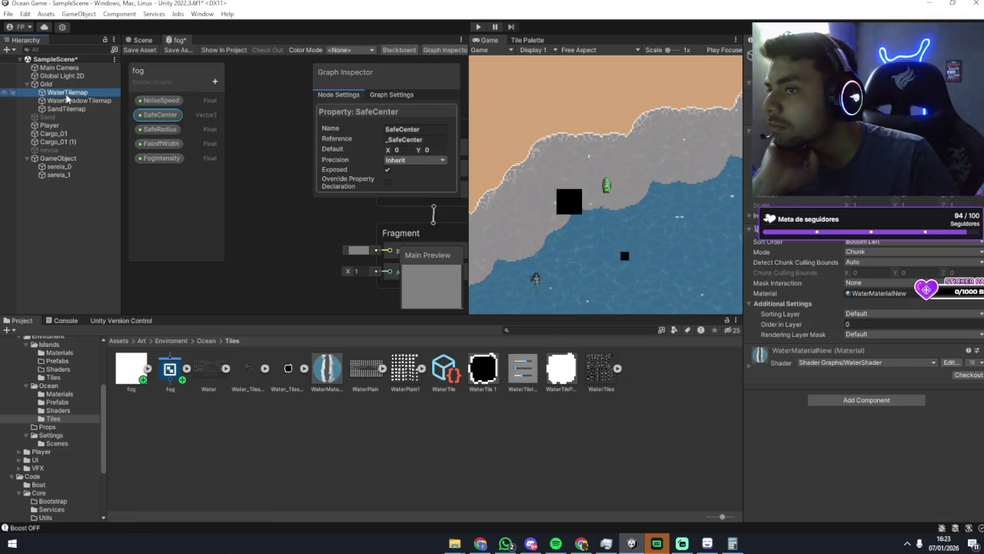
{"action": "left_click", "coordinate": [66, 101]}
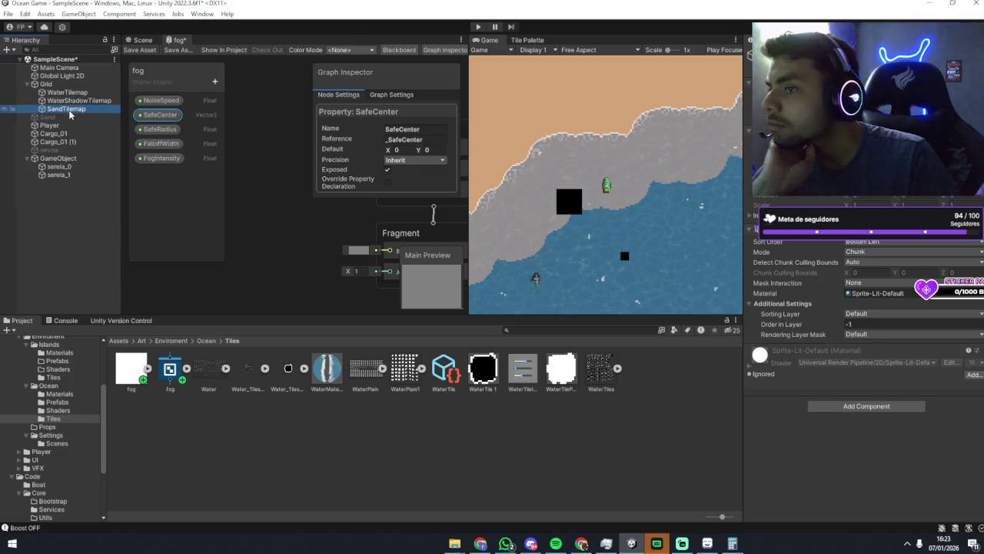
{"action": "key", "text": "Left"}
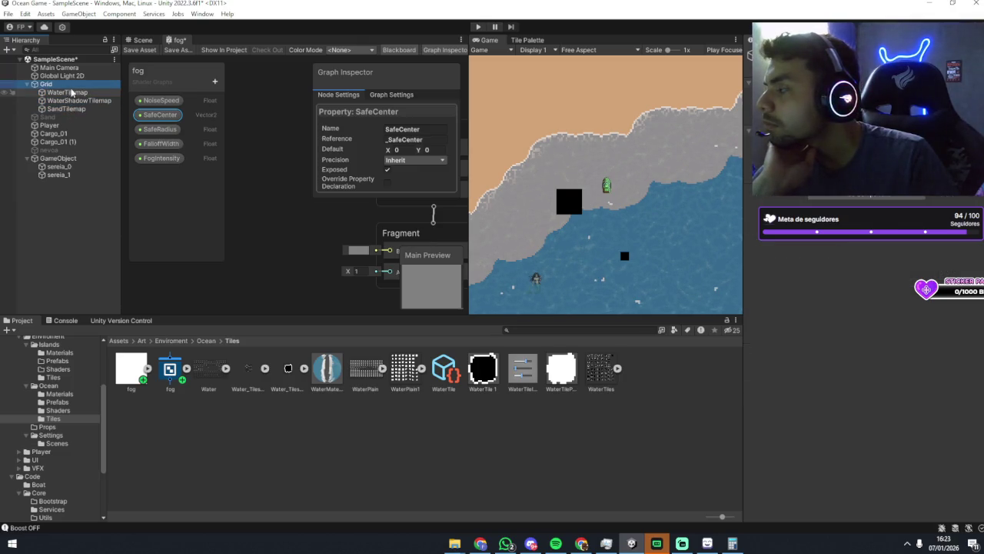
{"action": "left_click", "coordinate": [74, 93]}
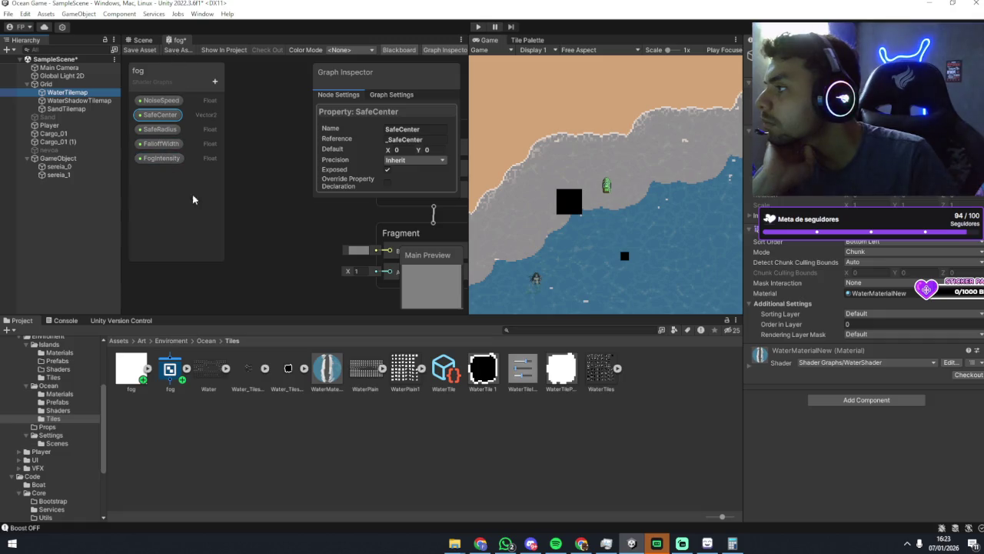
Return to the fog shader graph and zoom to frame the Vertex and Fragment stacks.
{"action": "left_click", "coordinate": [204, 217]}
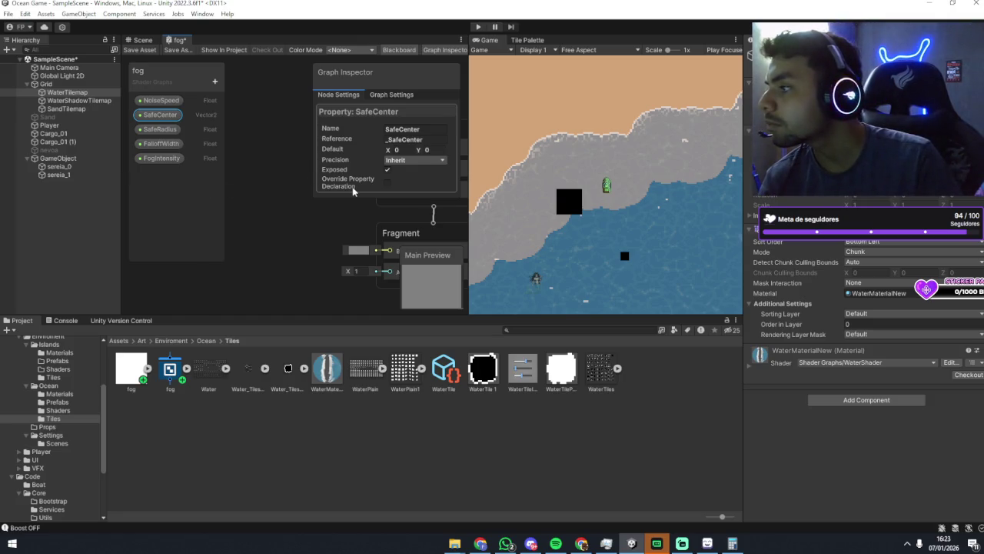
{"action": "scroll", "coordinate": [330, 223], "scroll_direction": "down", "scroll_amount": 5}
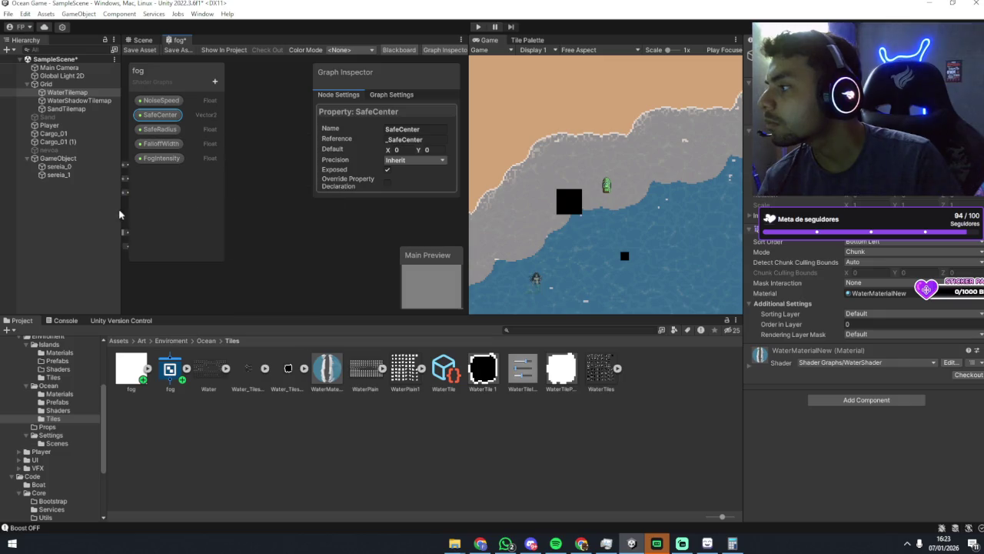
{"action": "scroll", "coordinate": [267, 198], "scroll_direction": "up", "scroll_amount": 5}
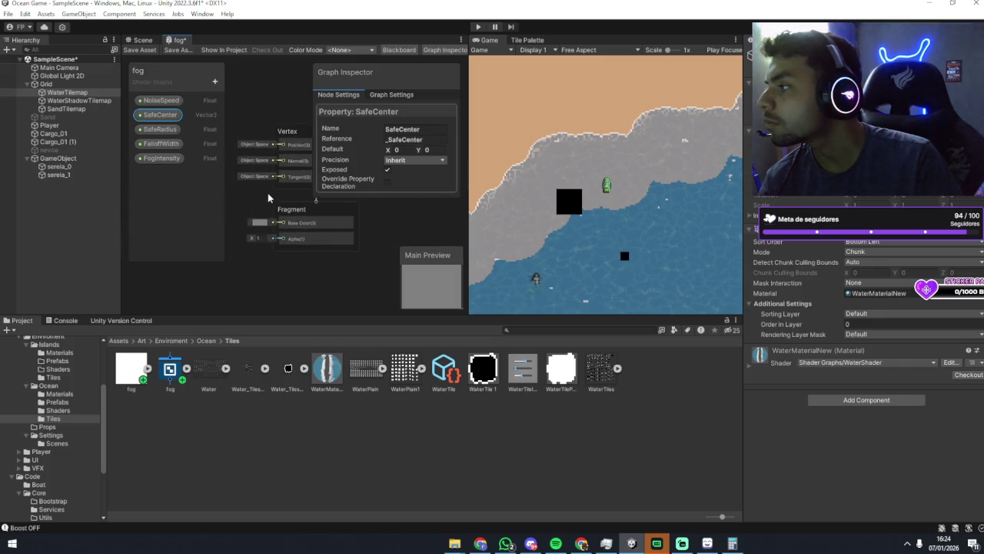
{"action": "scroll", "coordinate": [268, 198], "scroll_direction": "down", "scroll_amount": 2}
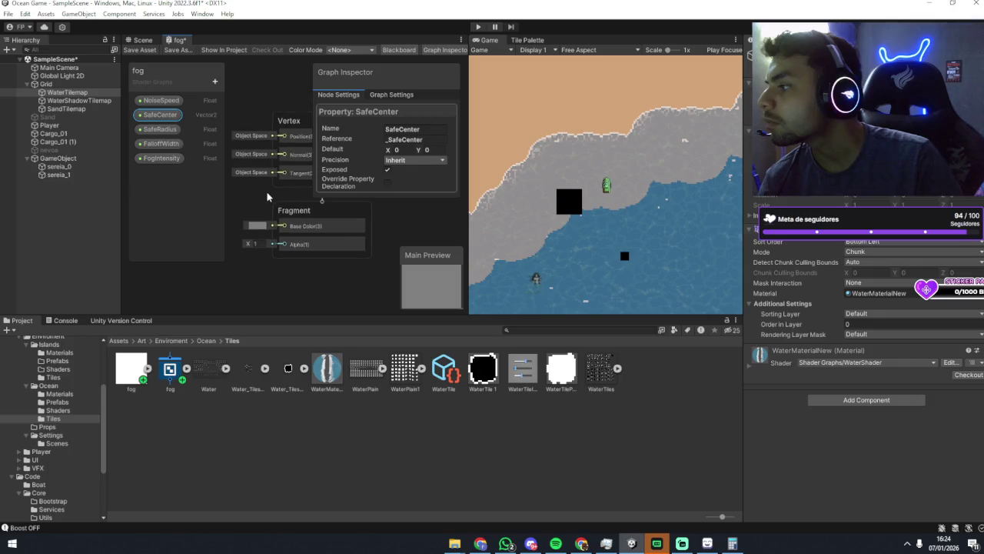
{"action": "scroll", "coordinate": [255, 191], "scroll_direction": "down", "scroll_amount": 1}
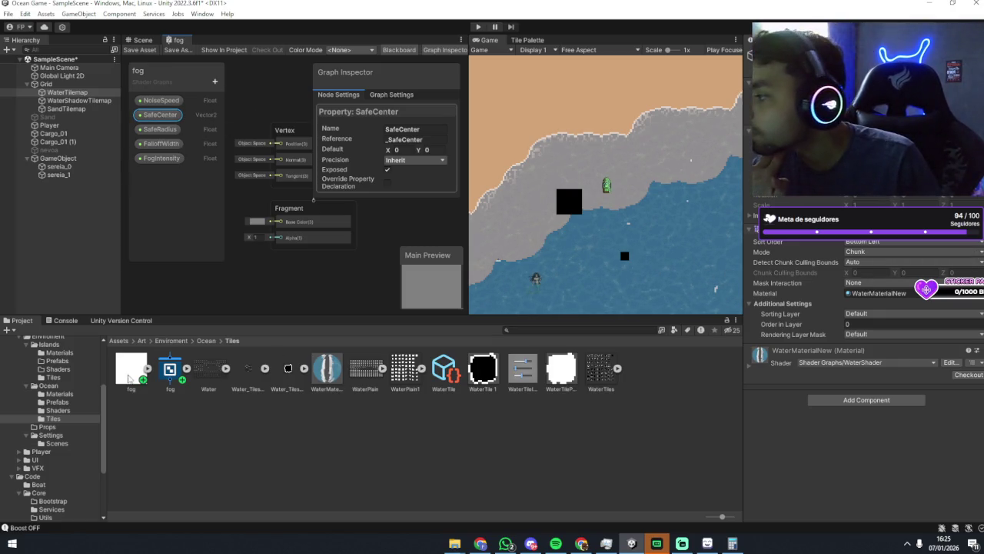
Check the compiled fog shader's properties (_NoiseSpeed, _SafeCenter, _SafeRadius, _FalloffWidth), then return to Unity.
{"action": "left_click", "coordinate": [169, 371]}
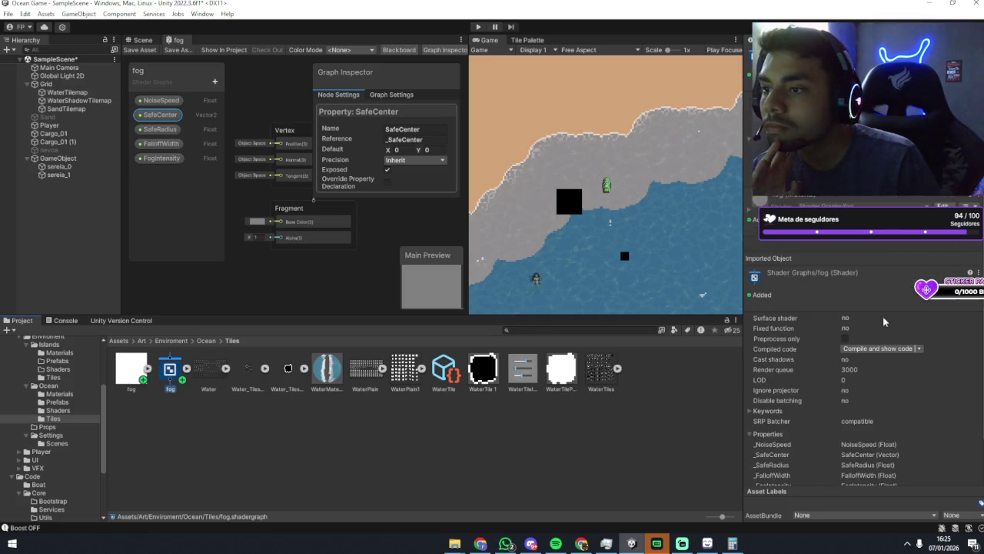
{"action": "scroll", "coordinate": [882, 317], "scroll_direction": "down", "scroll_amount": 2}
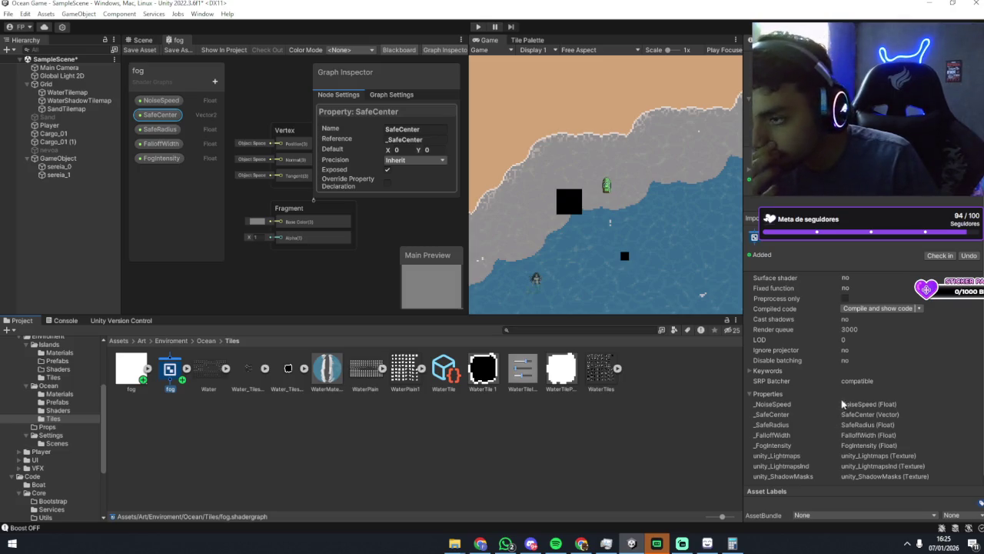
{"action": "scroll", "coordinate": [839, 404], "scroll_direction": "up", "scroll_amount": 2}
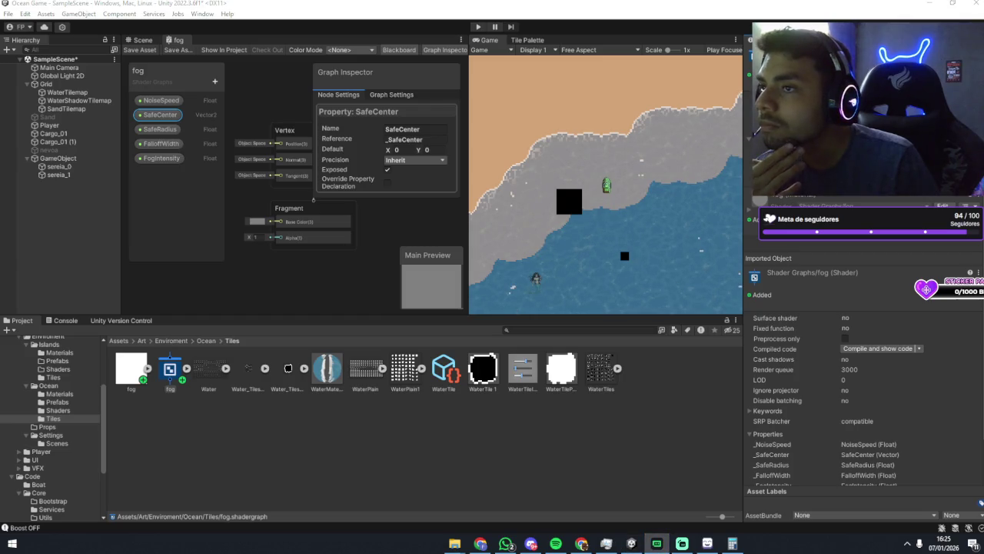
{"action": "key", "text": "alt+Tab"}
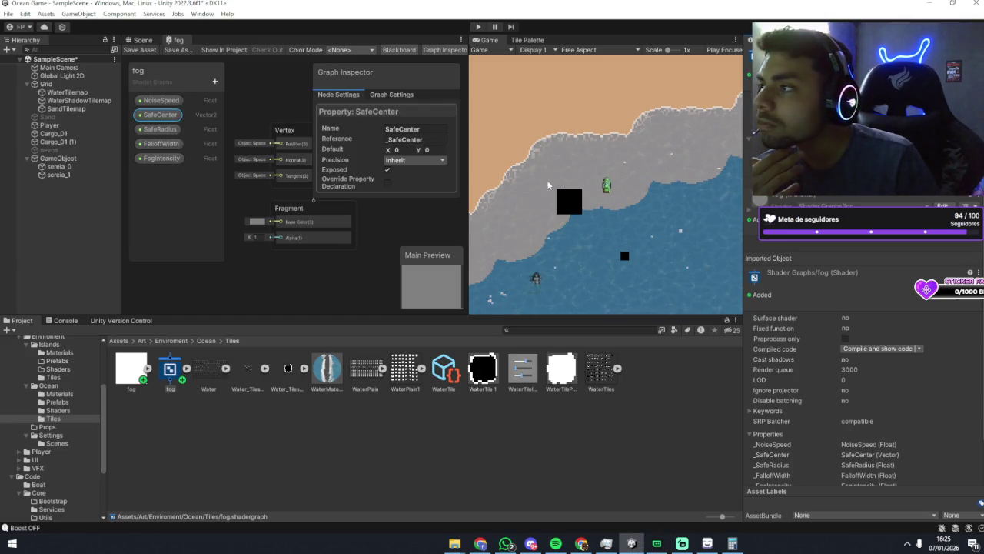
{"action": "left_click", "coordinate": [146, 40]}
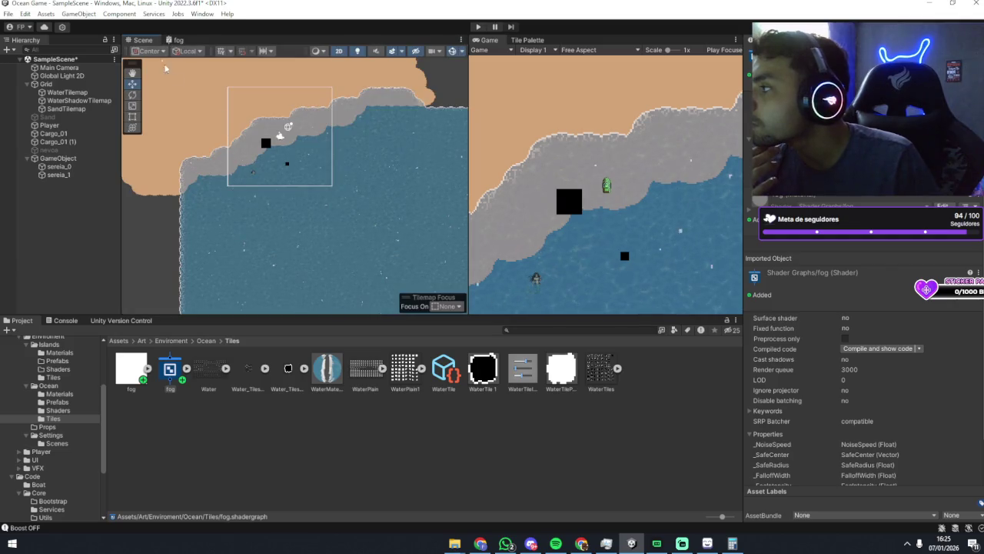
{"action": "left_click", "coordinate": [172, 40]}
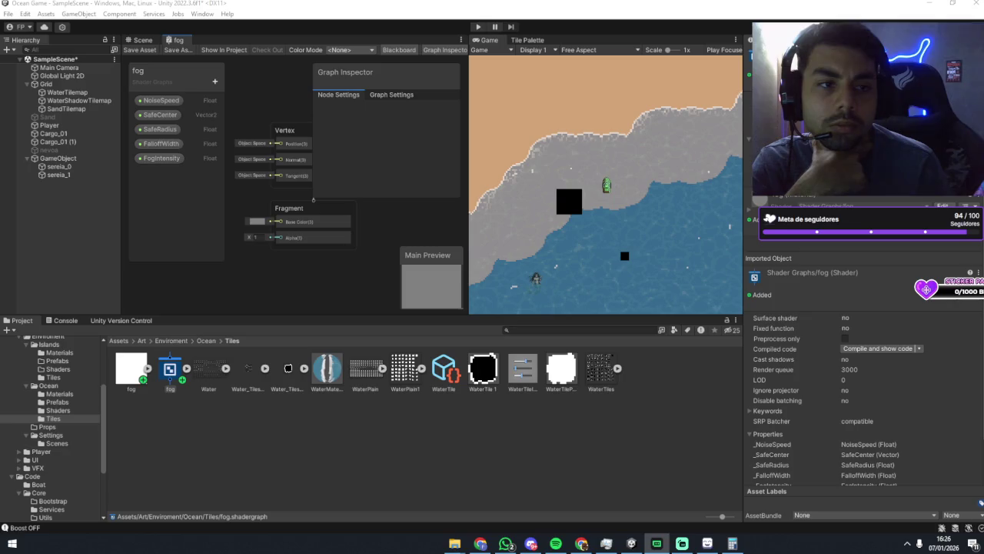
Create an empty GameObject and locate its Sprite-Lit-Default shader in the project.
{"action": "right_click", "coordinate": [49, 192]}
{"action": "left_click", "coordinate": [75, 333]}
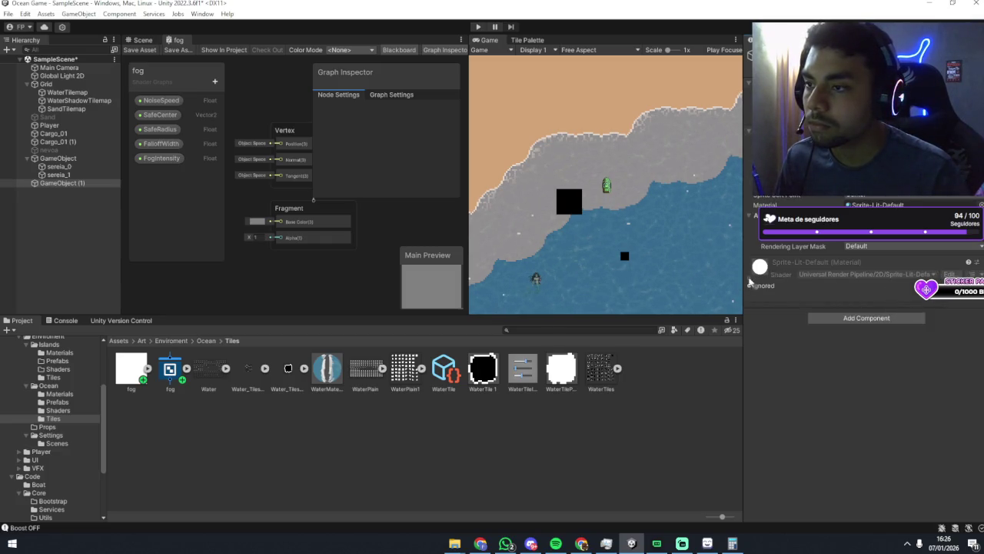
{"action": "left_click", "coordinate": [750, 277]}
{"action": "left_click", "coordinate": [750, 277]}
{"action": "left_click", "coordinate": [973, 274]}
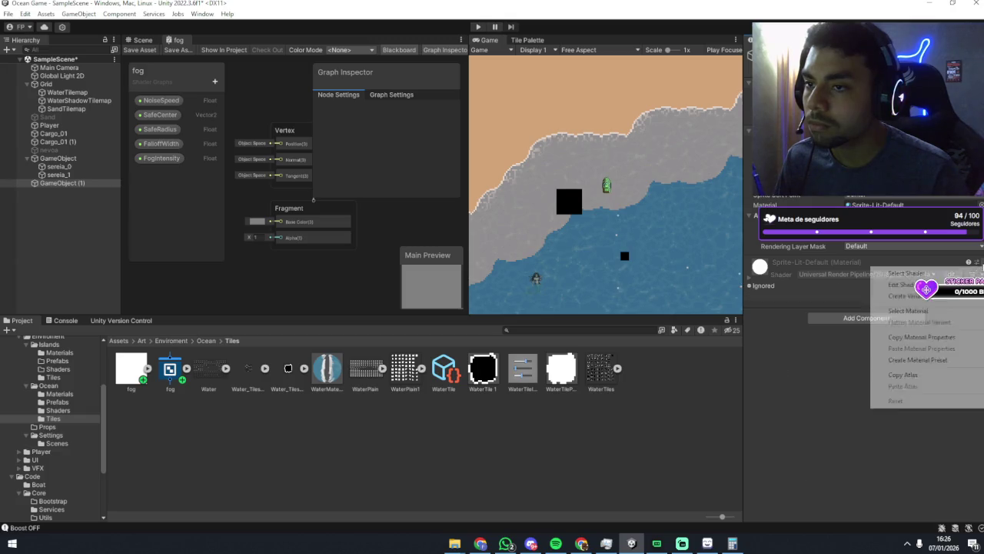
{"action": "left_click", "coordinate": [910, 275]}
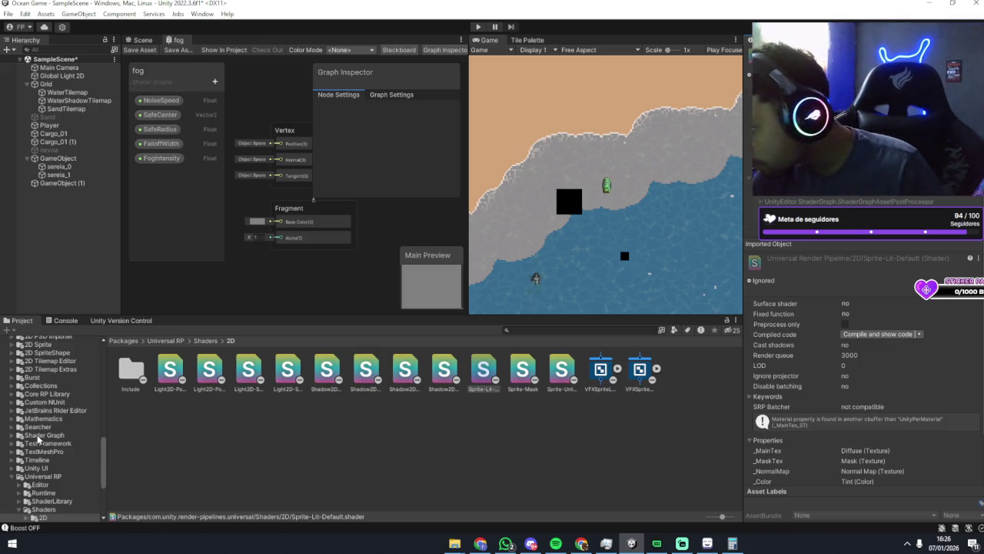
Browse the Ocean Shaders, Prefabs, Materials and Tiles folders and select the fog shader graph.
{"action": "scroll", "coordinate": [38, 438], "scroll_direction": "up", "scroll_amount": 10}
{"action": "scroll", "coordinate": [38, 438], "scroll_direction": "up", "scroll_amount": 2}
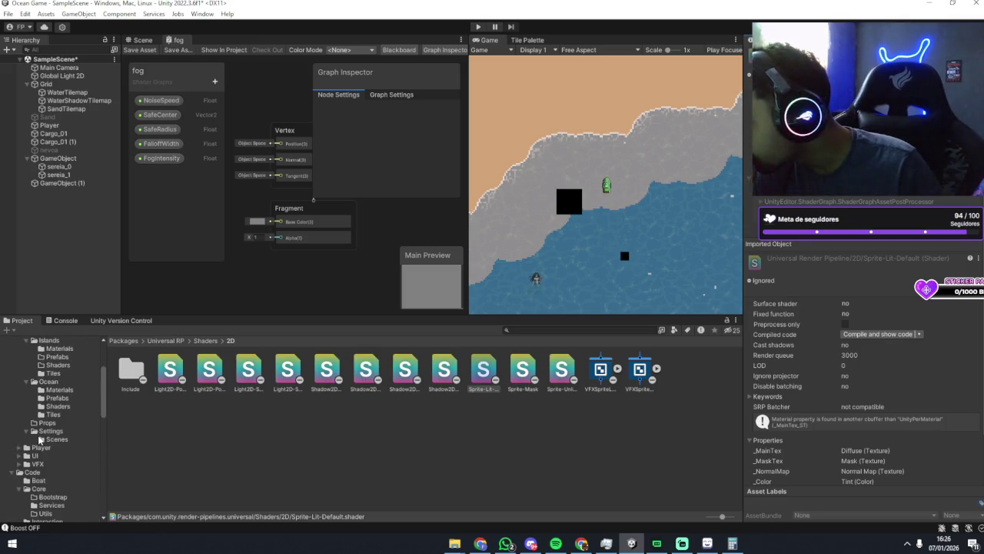
{"action": "scroll", "coordinate": [40, 439], "scroll_direction": "up", "scroll_amount": 2}
{"action": "left_click", "coordinate": [54, 435]}
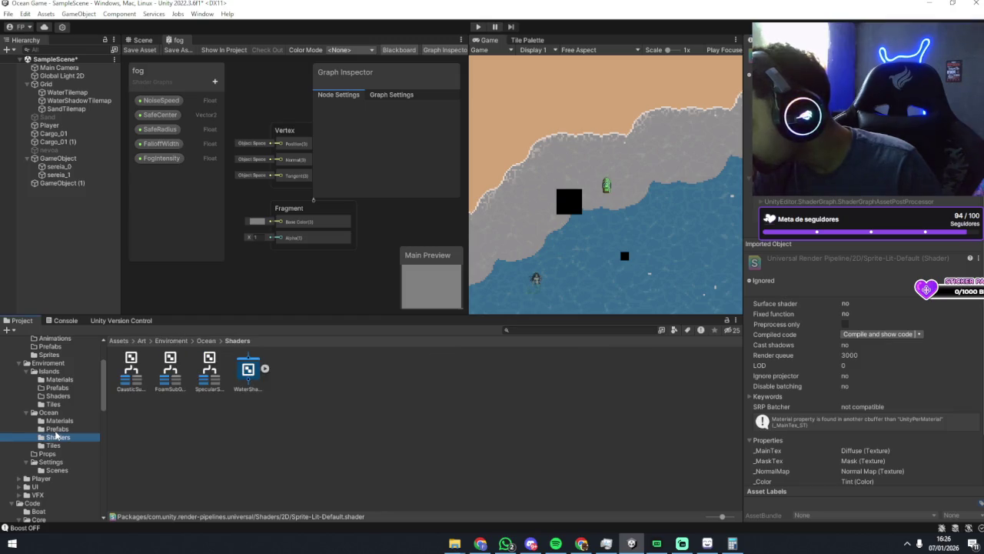
{"action": "left_click", "coordinate": [67, 428]}
{"action": "left_click", "coordinate": [64, 421]}
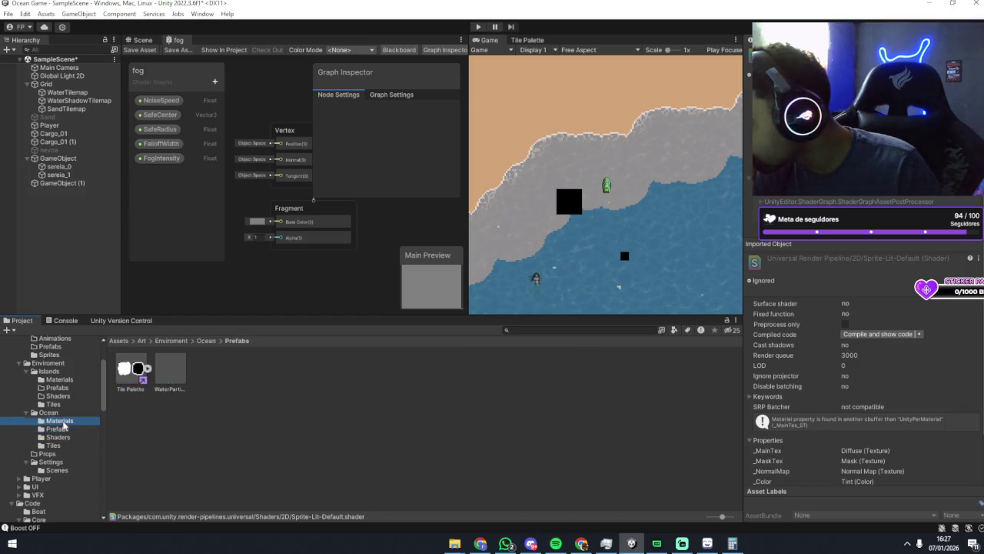
{"action": "left_click", "coordinate": [61, 437]}
{"action": "left_click", "coordinate": [61, 445]}
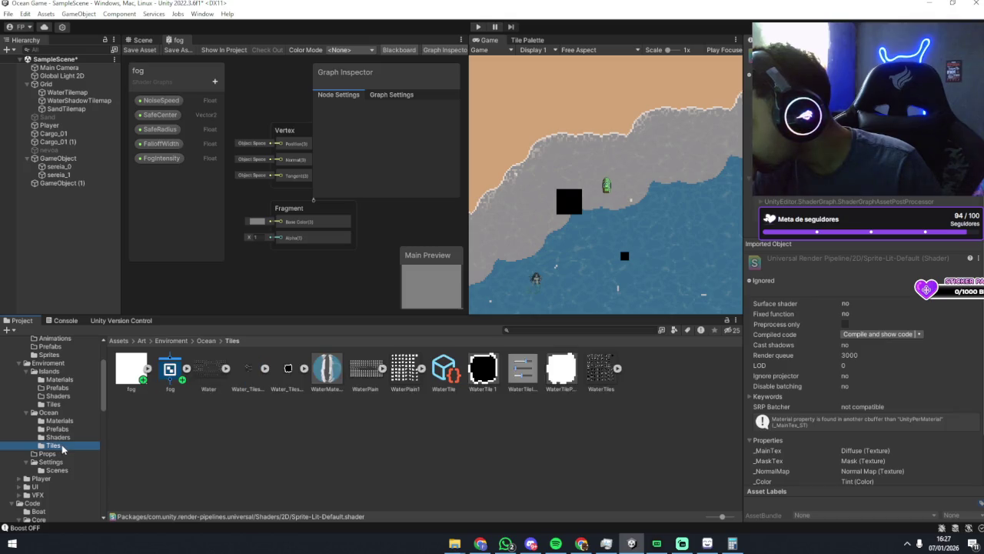
{"action": "left_click", "coordinate": [171, 381]}
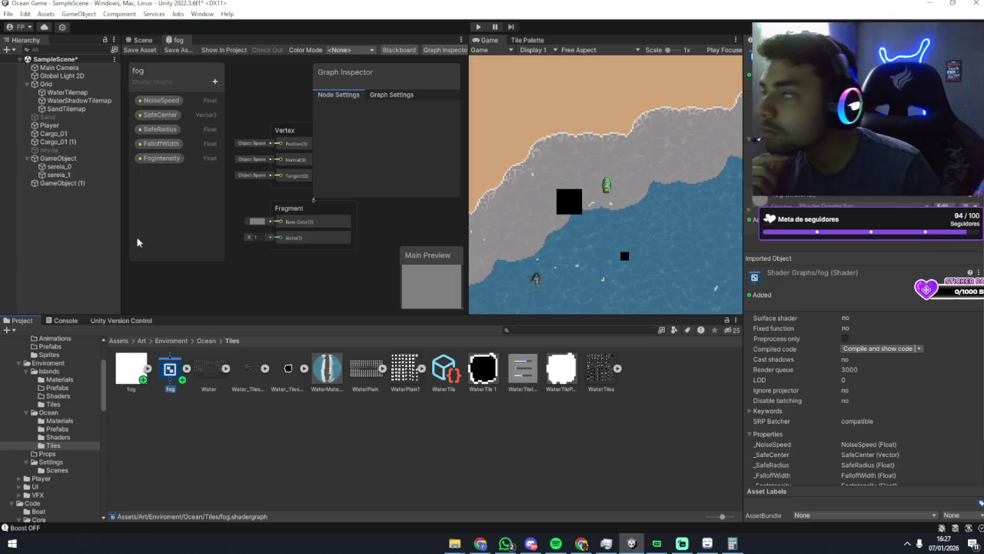
Inspect GameObject (1)'s Sprite-Lit-Default material and locate its shader in the project.
{"action": "left_click", "coordinate": [61, 182]}
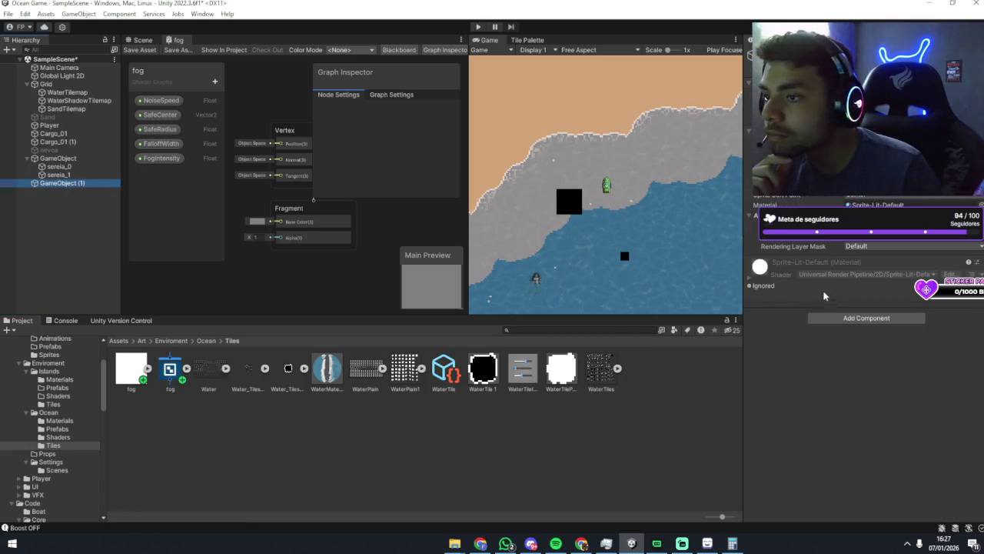
{"action": "left_click", "coordinate": [758, 286]}
{"action": "left_click", "coordinate": [749, 281]}
{"action": "left_click", "coordinate": [749, 282]}
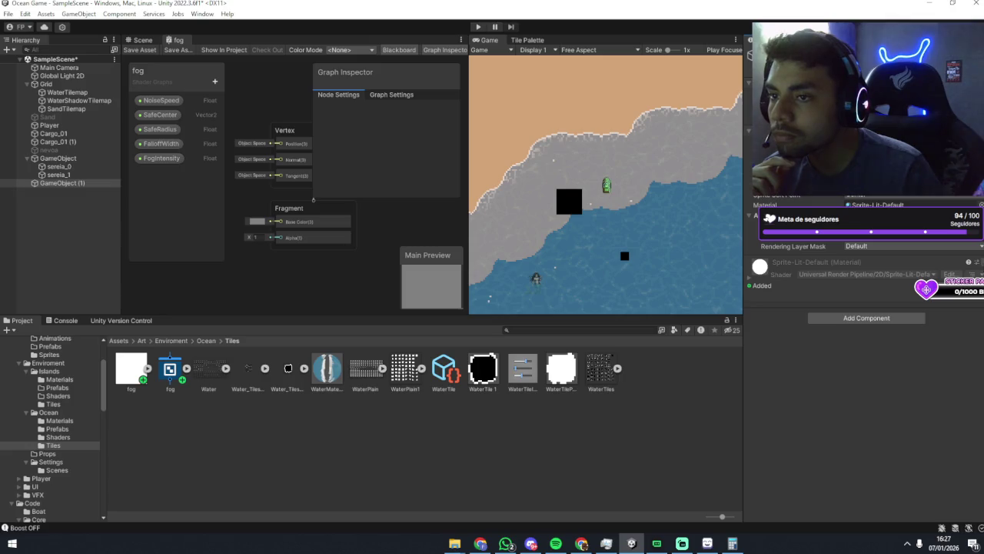
{"action": "left_click", "coordinate": [976, 262]}
{"action": "left_click", "coordinate": [821, 293]}
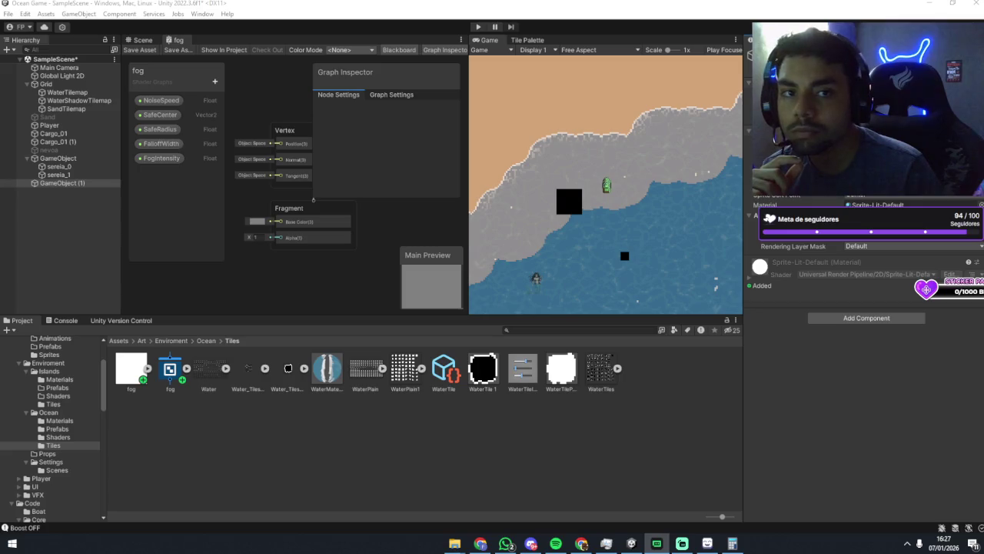
{"action": "left_click", "coordinate": [976, 262]}
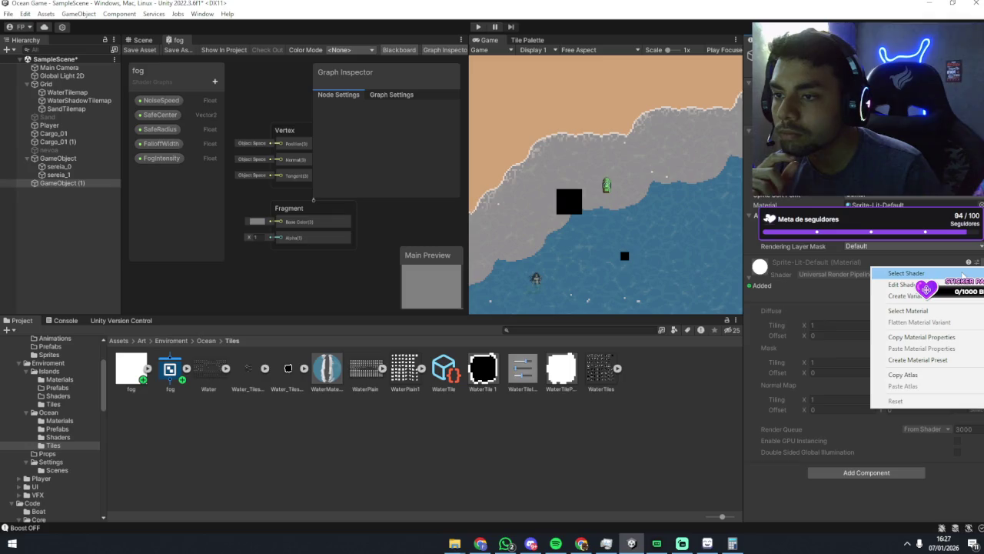
{"action": "left_click", "coordinate": [907, 273]}
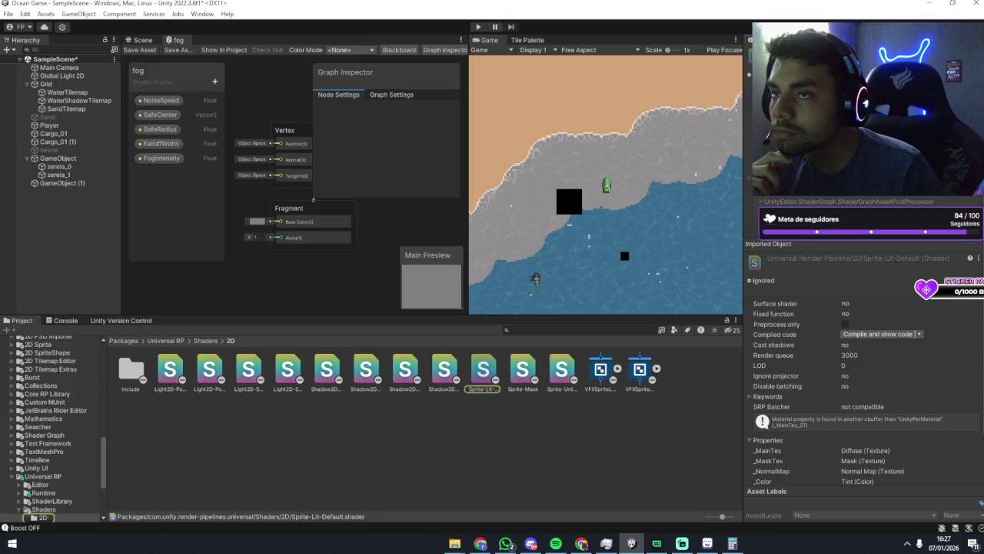
{"action": "scroll", "coordinate": [940, 248], "scroll_direction": "down", "scroll_amount": 3}
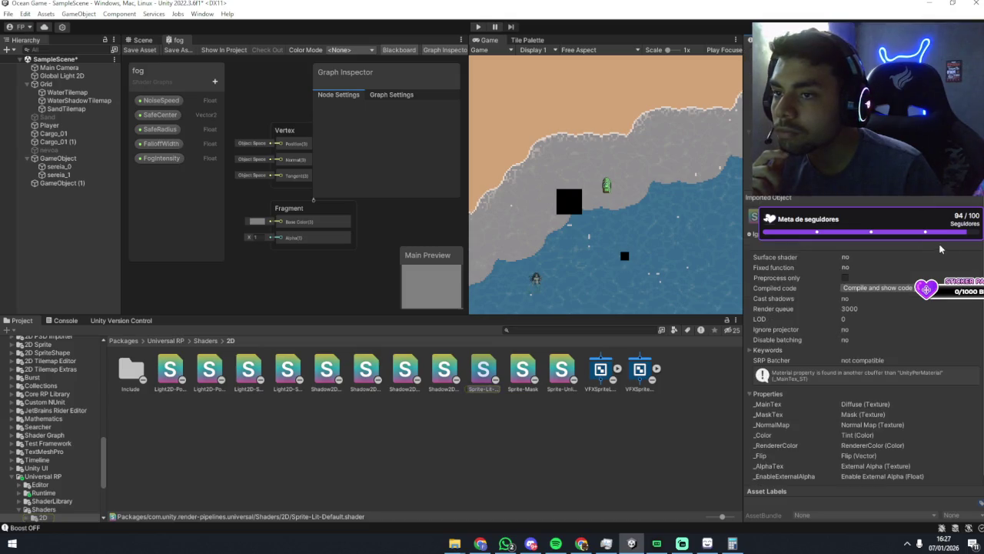
{"action": "scroll", "coordinate": [924, 343], "scroll_direction": "up", "scroll_amount": 3}
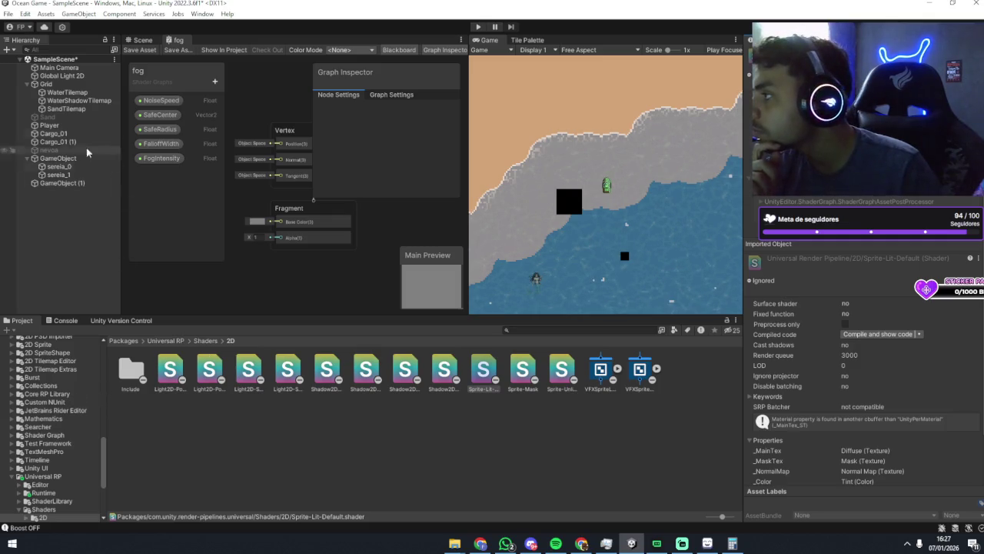
{"action": "left_click", "coordinate": [75, 192]}
{"action": "left_click", "coordinate": [75, 183]}
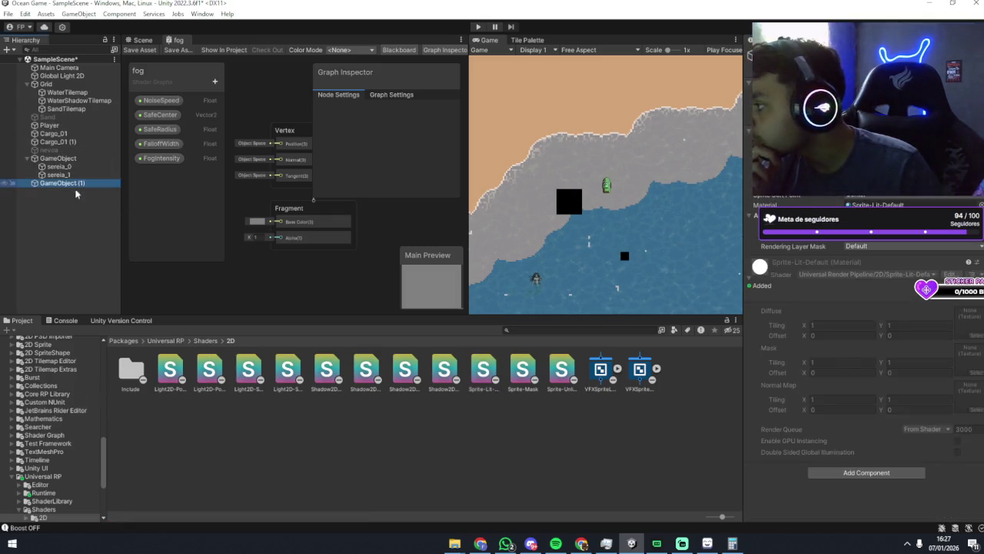
{"action": "scroll", "coordinate": [55, 361], "scroll_direction": "up", "scroll_amount": 10}
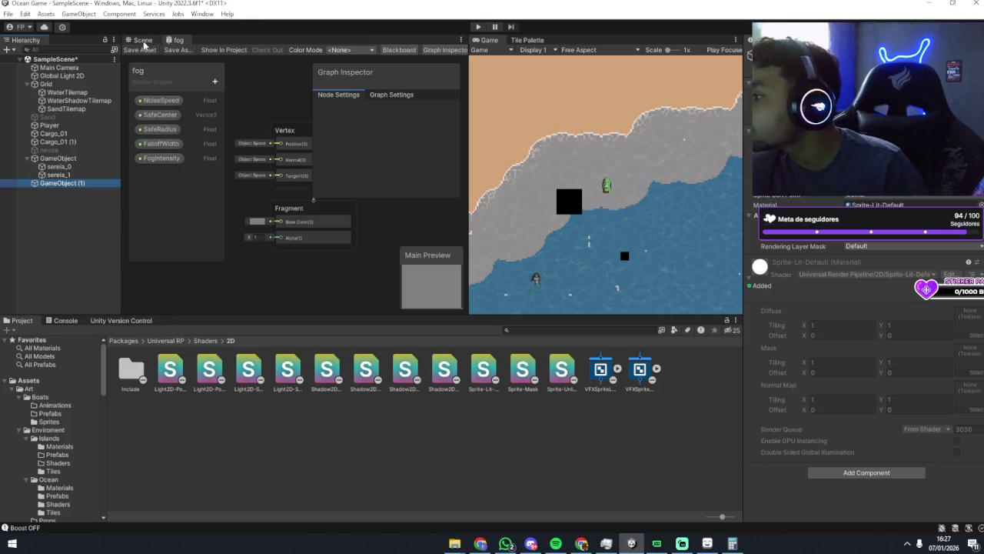
Reselect the fog shader graph in Ocean/Tiles and scroll the Inspector to its five properties.
{"action": "left_click", "coordinate": [143, 40]}
{"action": "left_click", "coordinate": [168, 40]}
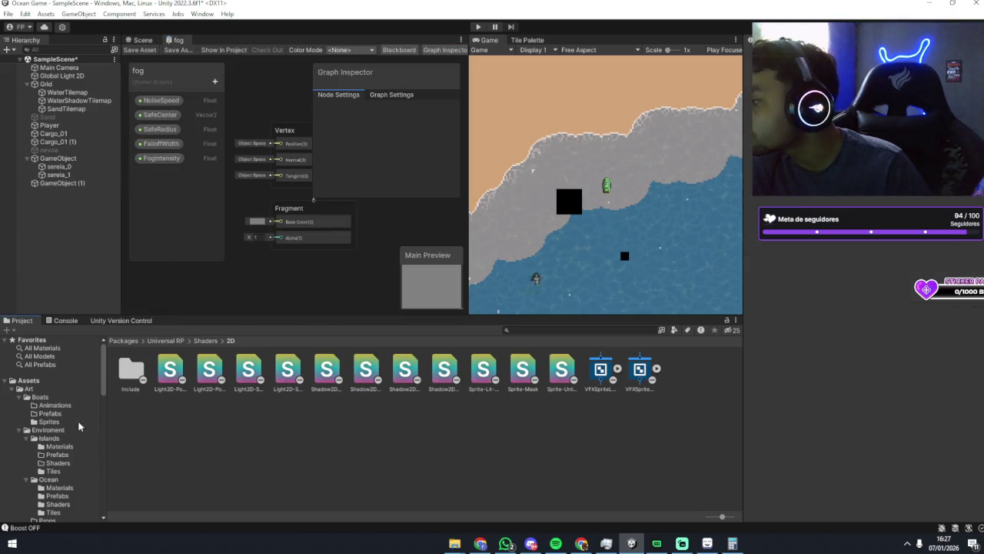
{"action": "scroll", "coordinate": [61, 441], "scroll_direction": "down", "scroll_amount": 2}
{"action": "left_click", "coordinate": [56, 457]}
{"action": "left_click", "coordinate": [53, 482]}
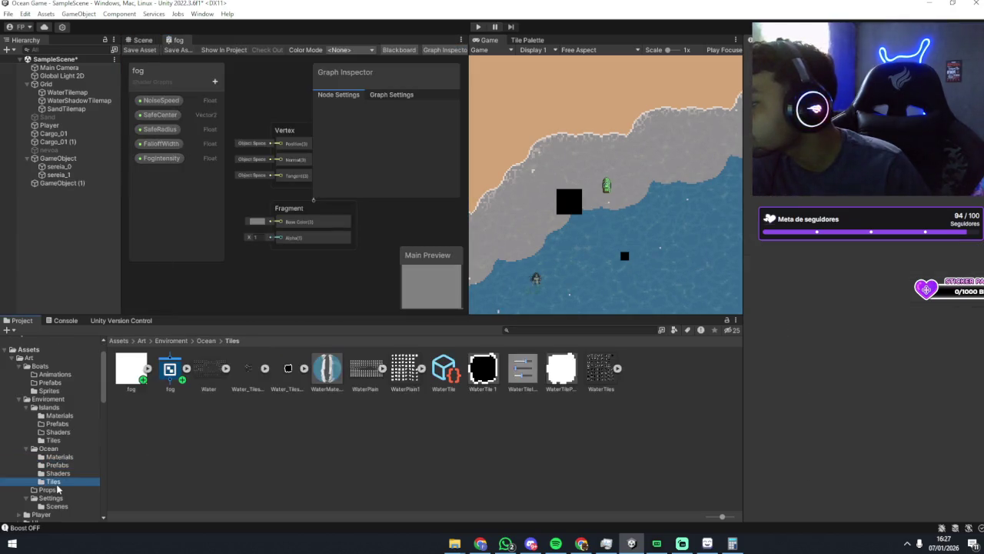
{"action": "left_click", "coordinate": [170, 371]}
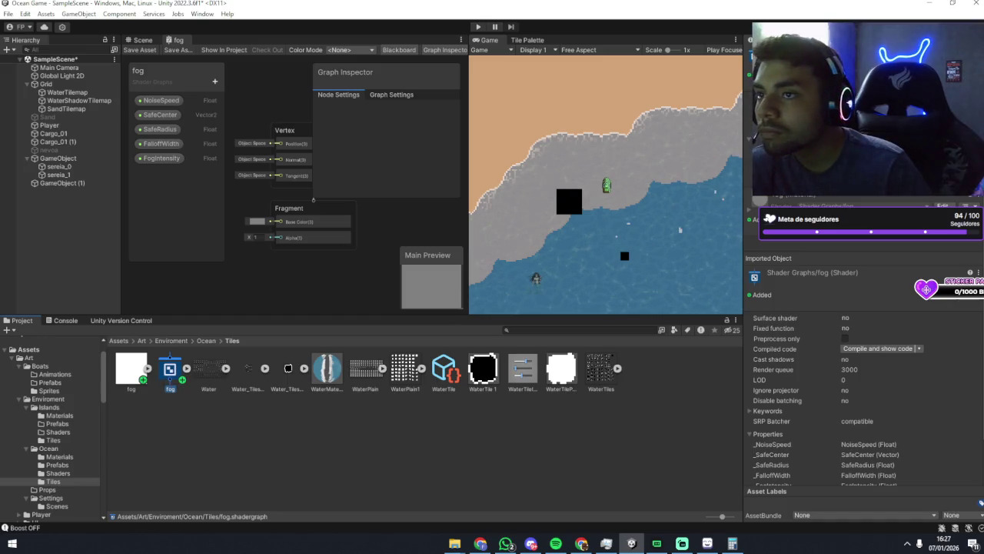
{"action": "scroll", "coordinate": [889, 245], "scroll_direction": "down", "scroll_amount": 2}
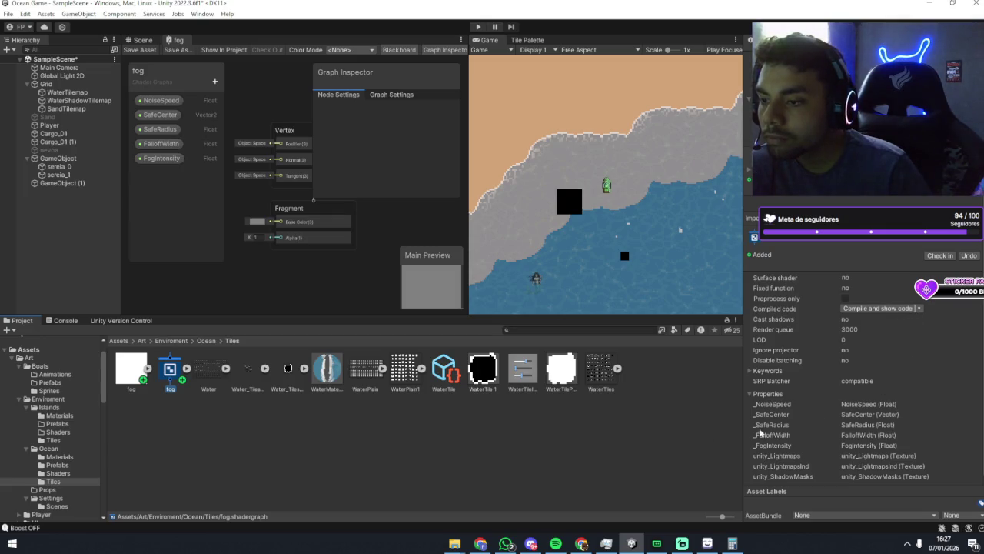
Browse Create > Shader Graph > URP for the fog asset, then dismiss it without creating anything.
{"action": "right_click", "coordinate": [168, 384]}
{"action": "right_click", "coordinate": [198, 412]}
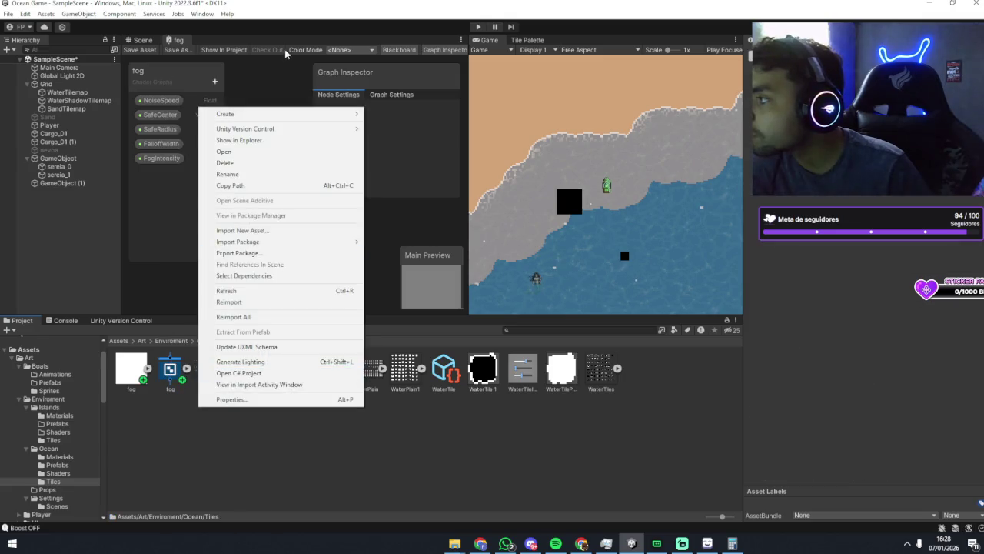
{"action": "mouse_move", "coordinate": [276, 115]}
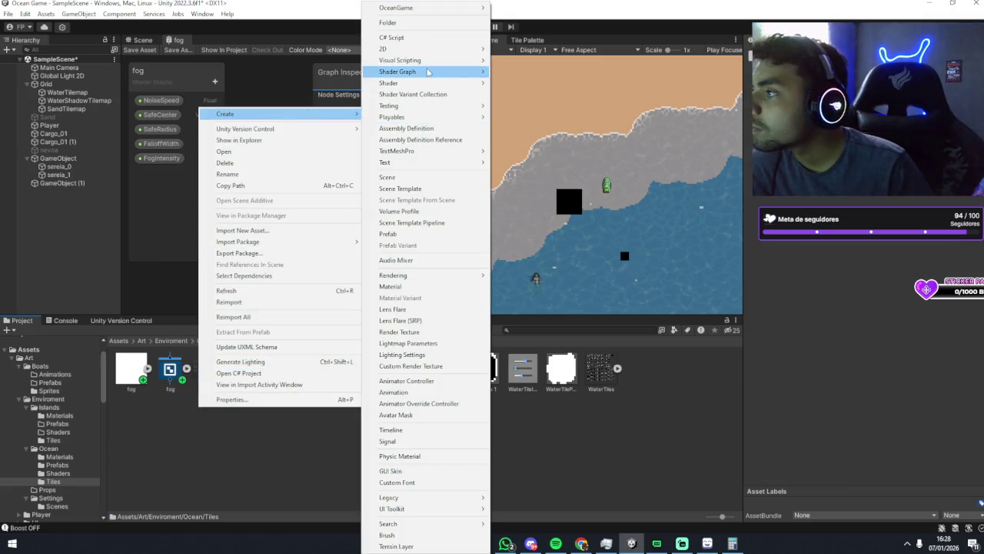
{"action": "mouse_move", "coordinate": [427, 71]}
{"action": "mouse_move", "coordinate": [517, 73]}
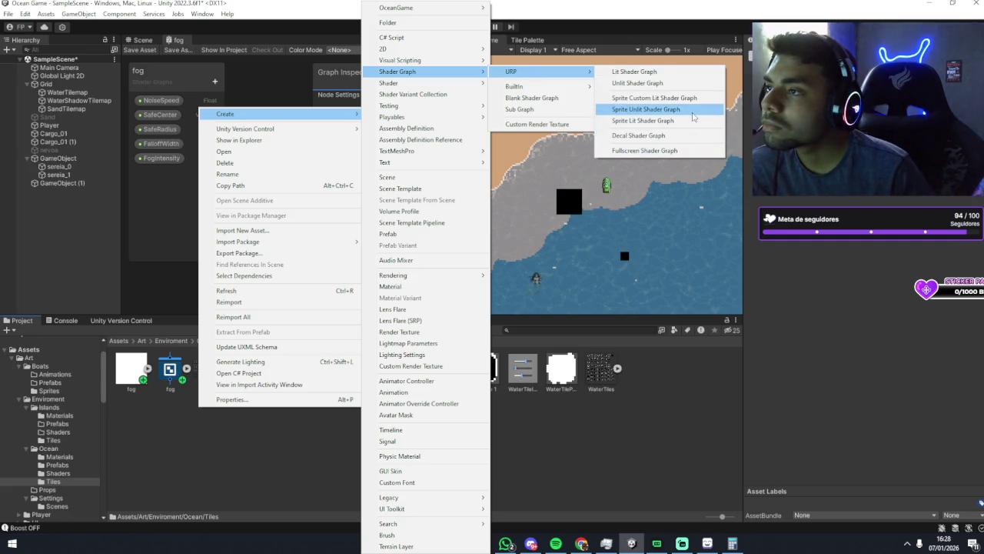
{"action": "left_click", "coordinate": [670, 411]}
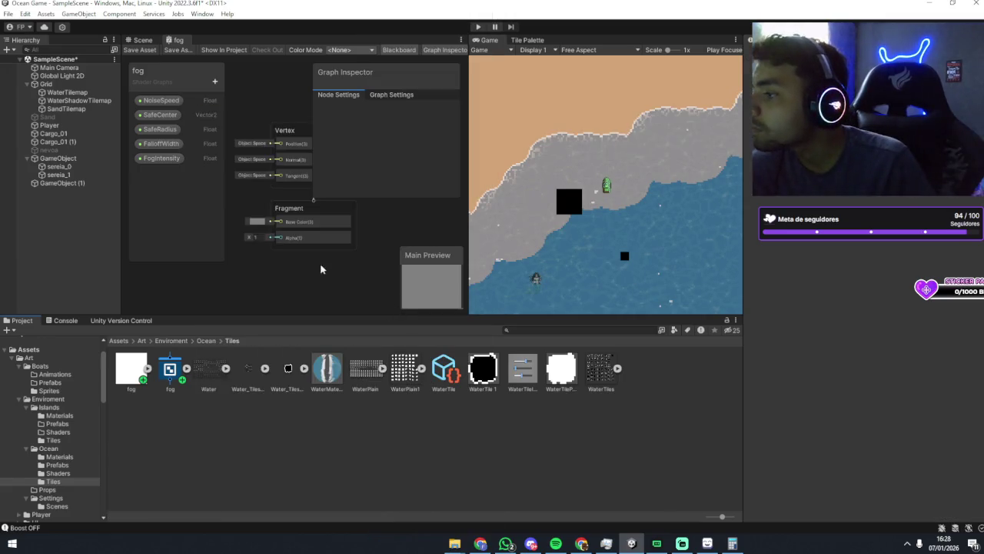
Review Graph Settings, keeping precision, Sprite Unlit material and Alpha blending unchanged.
{"action": "left_click", "coordinate": [383, 94]}
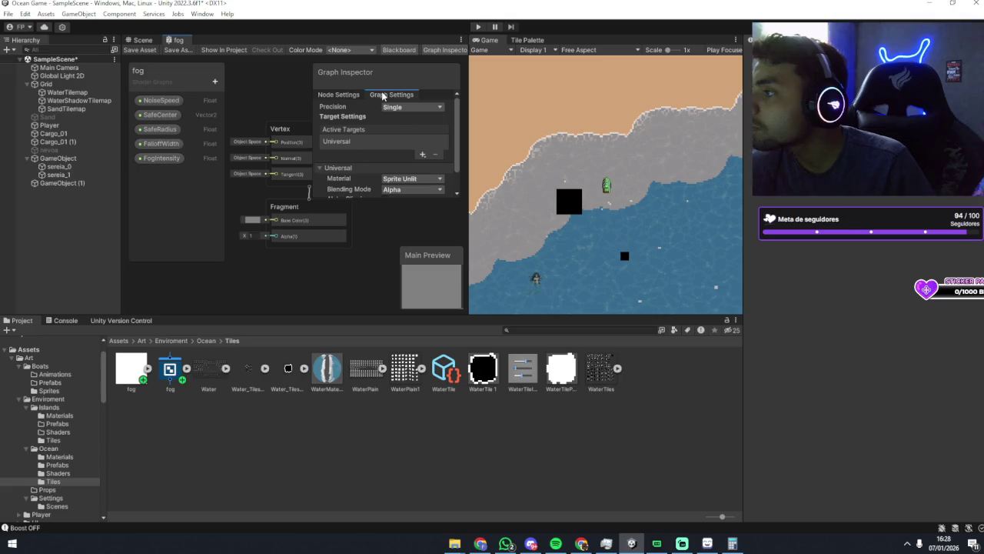
{"action": "left_click", "coordinate": [391, 109]}
{"action": "left_click", "coordinate": [359, 115]}
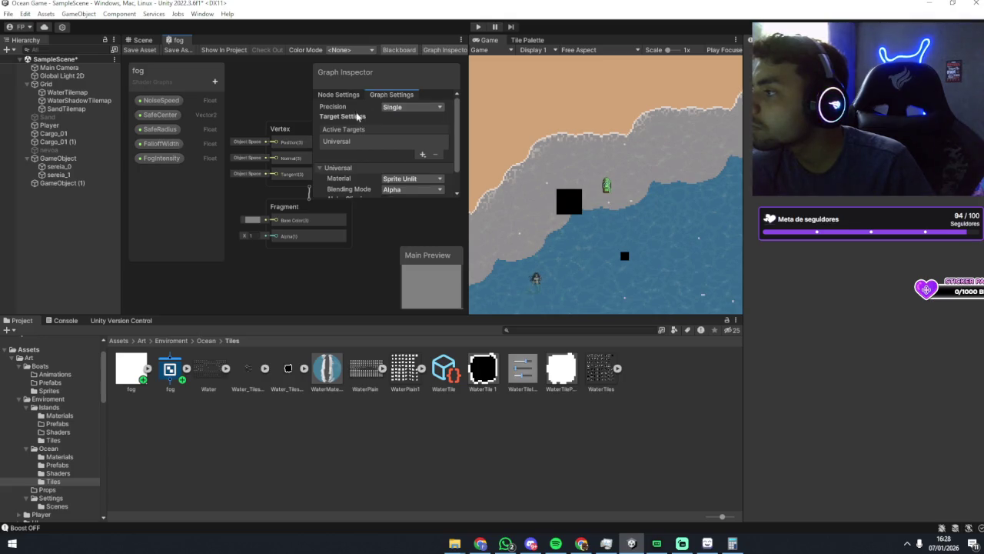
{"action": "scroll", "coordinate": [360, 123], "scroll_direction": "down", "scroll_amount": 1}
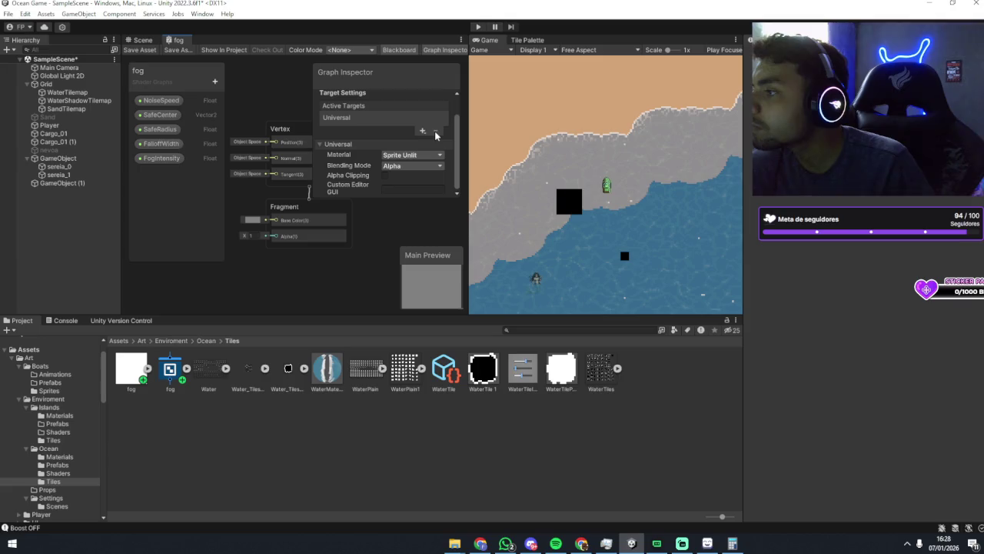
{"action": "left_click", "coordinate": [408, 154]}
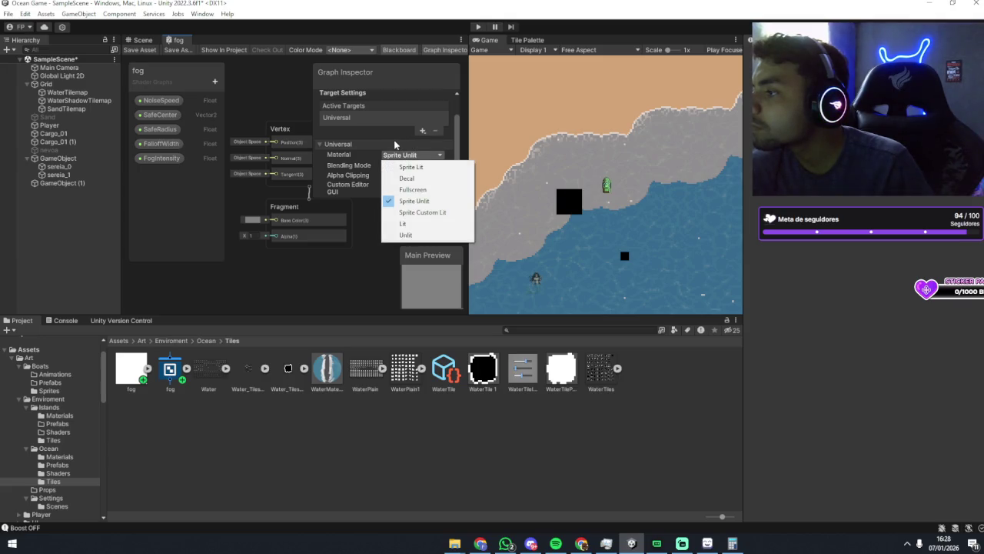
{"action": "left_click", "coordinate": [389, 136]}
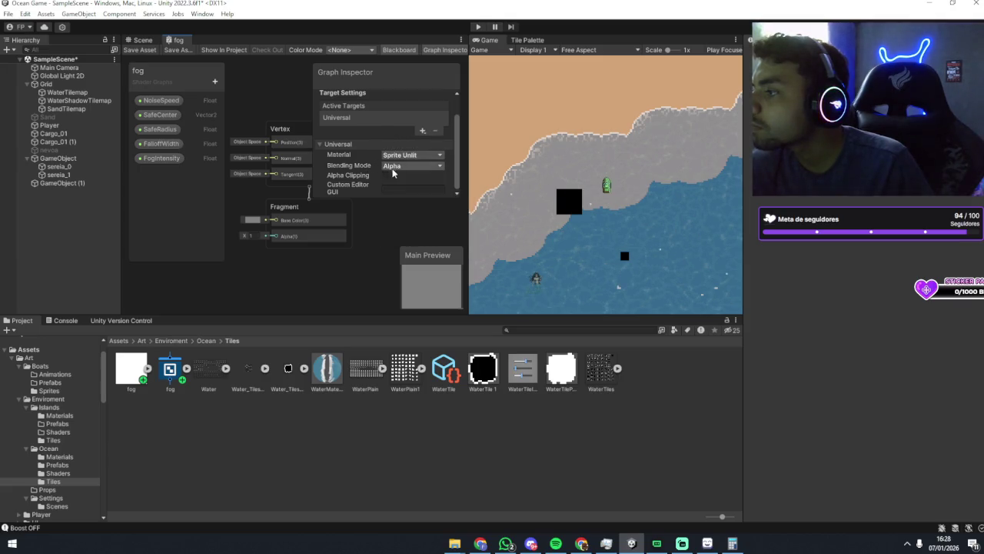
{"action": "left_click", "coordinate": [400, 165]}
{"action": "left_click", "coordinate": [369, 141]}
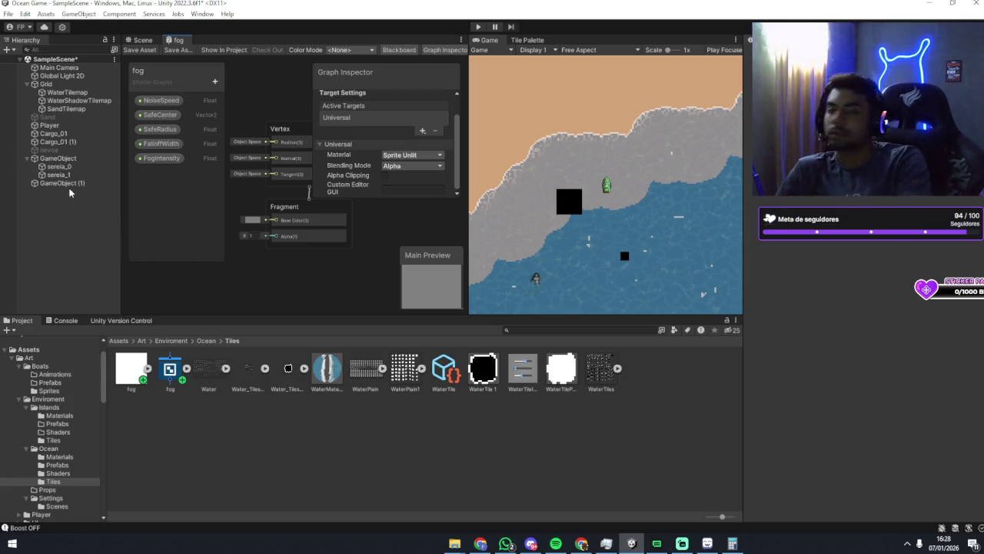
Select the fog texture to view its import settings: Max Size 2048, Mitchell resize.
{"action": "left_click", "coordinate": [130, 369]}
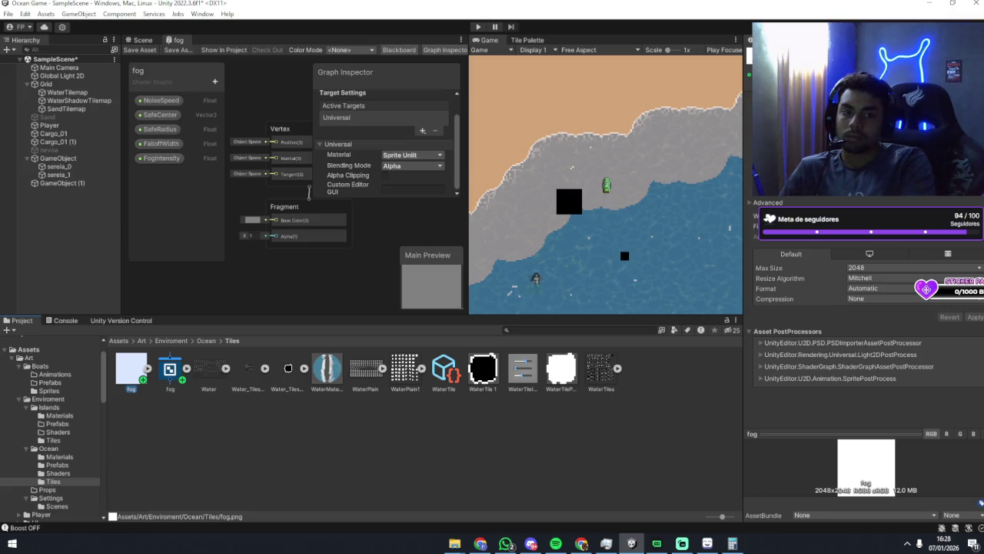
{"action": "key", "text": "alt+Tab"}
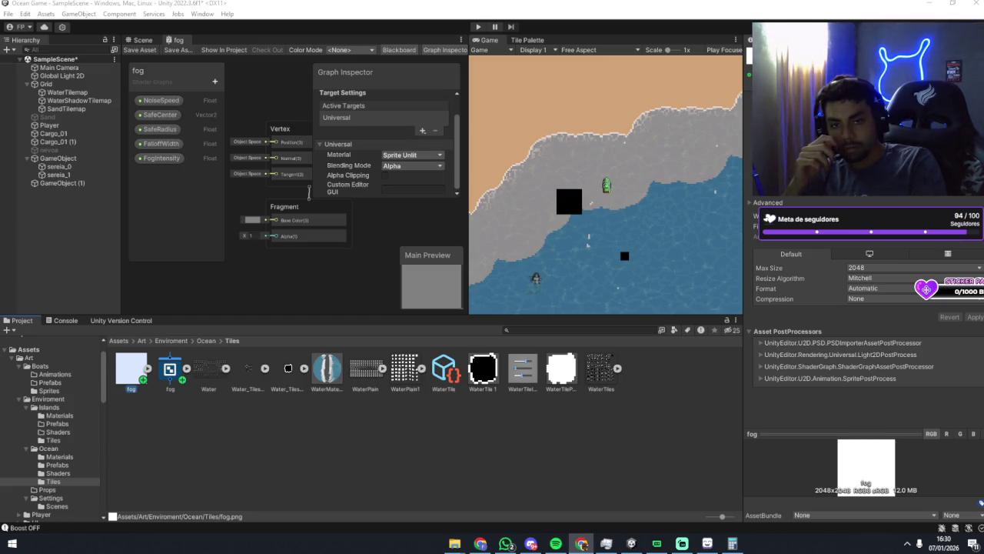
Rename the fog shader graph asset to 'Fog2D' so it compiles as Shader Graphs/Fog 2D.
{"action": "left_click", "coordinate": [169, 370]}
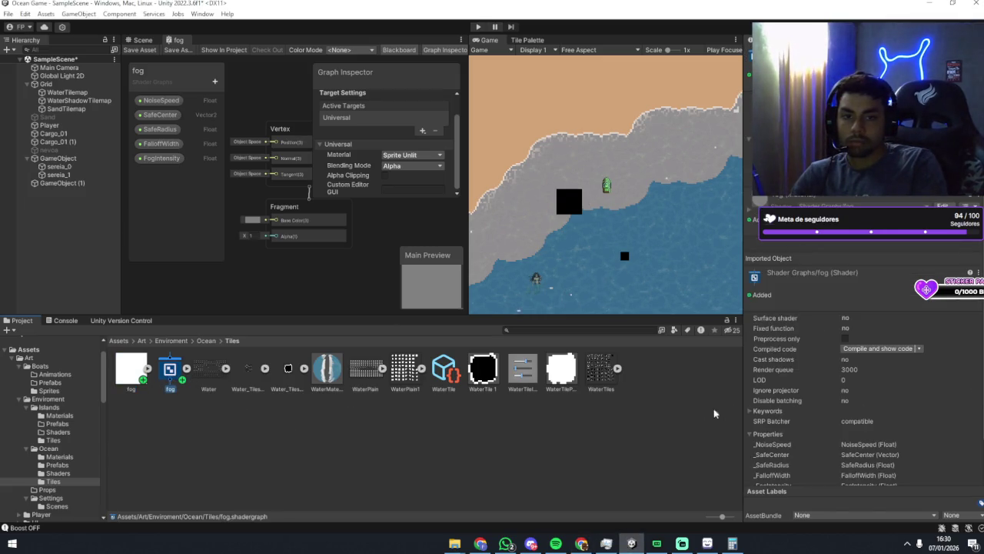
{"action": "key", "text": "F2"}
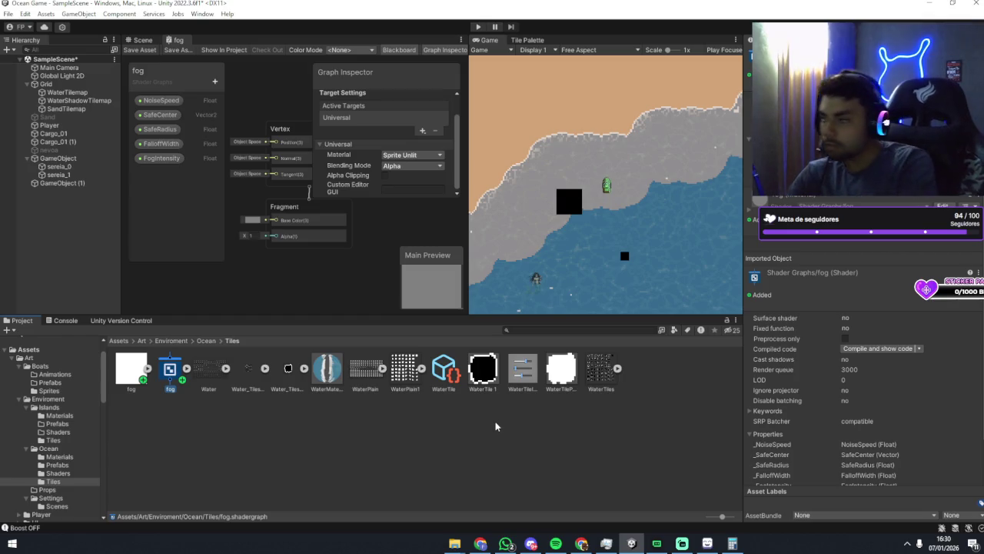
{"action": "type", "text": "Fog"}
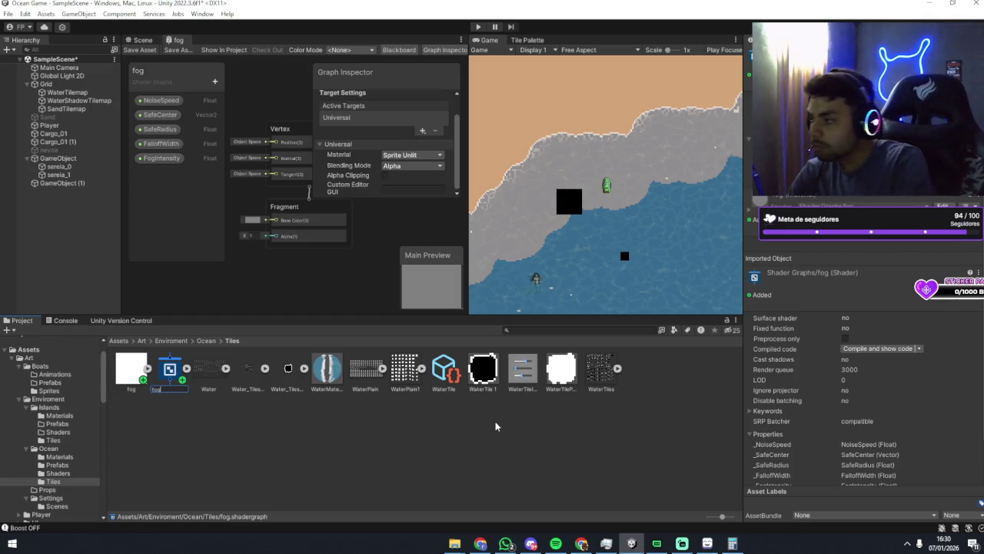
{"action": "type", "text": "2D"}
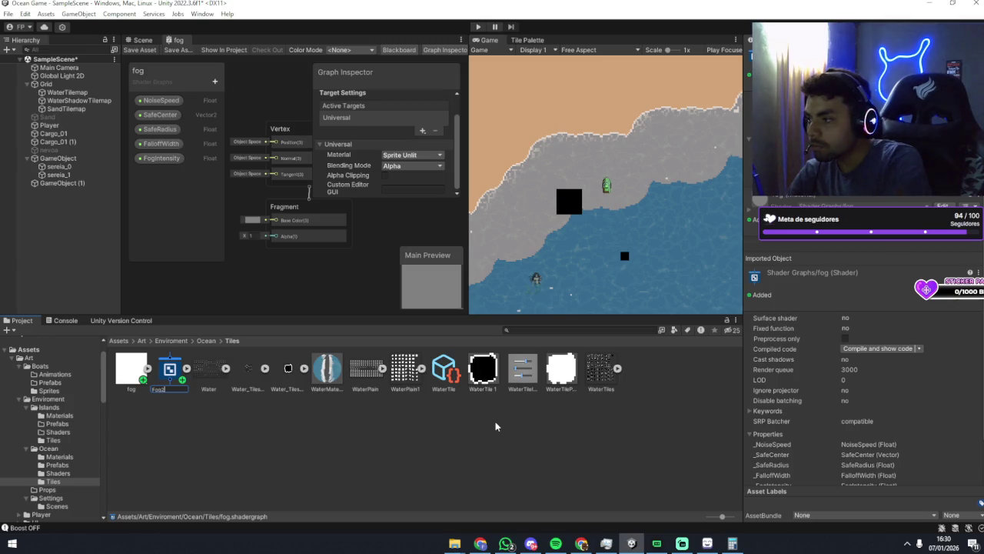
{"action": "key", "text": "Return"}
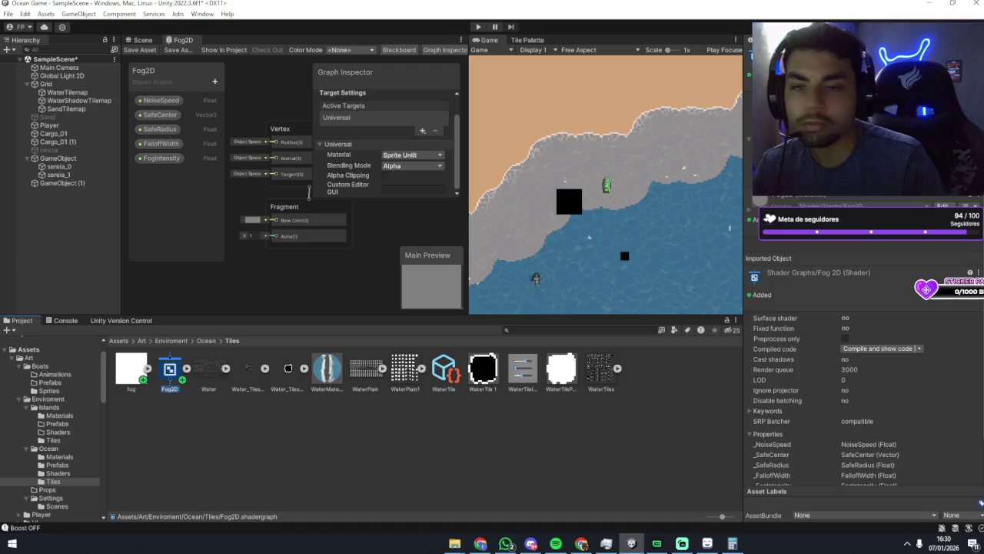
{"action": "scroll", "coordinate": [202, 212], "scroll_direction": "down", "scroll_amount": 1}
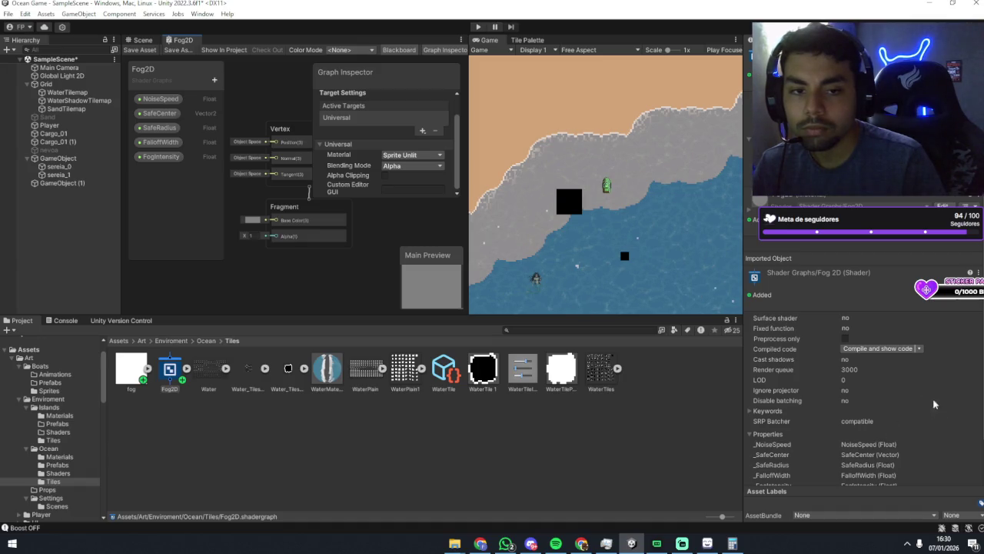
Add a Float property 'FotOpacity' and move it to the top of the list.
{"action": "left_click", "coordinate": [215, 80]}
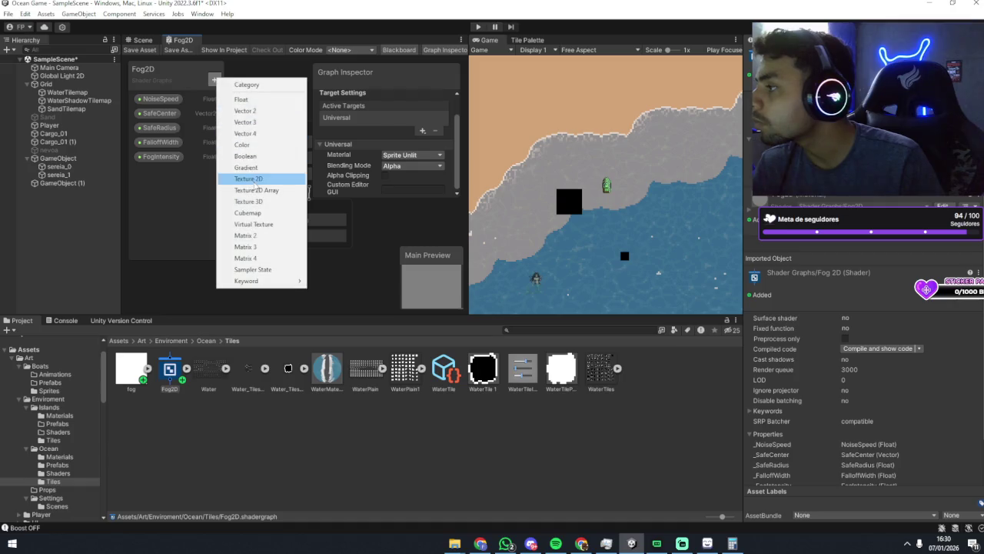
{"action": "left_click", "coordinate": [256, 100]}
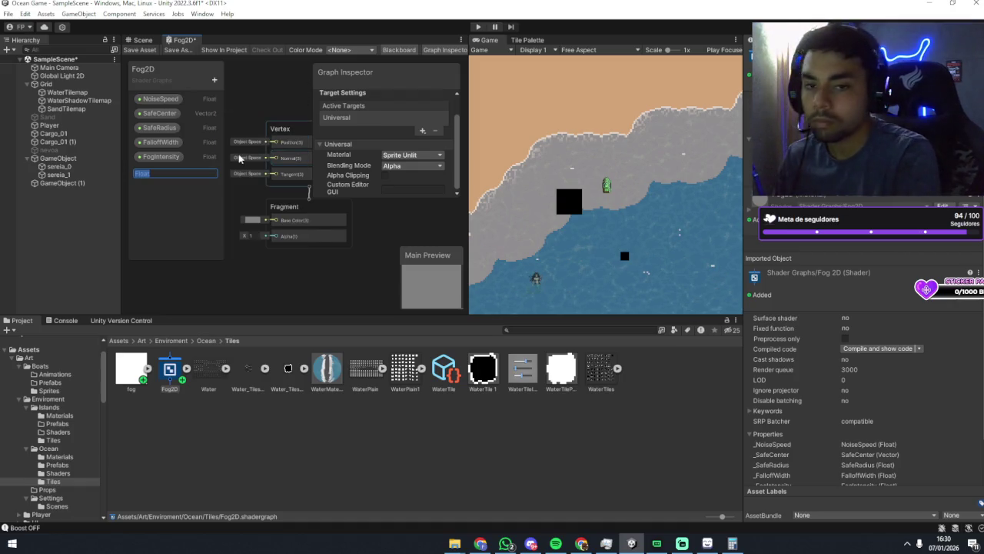
{"action": "type", "text": "Fot"}
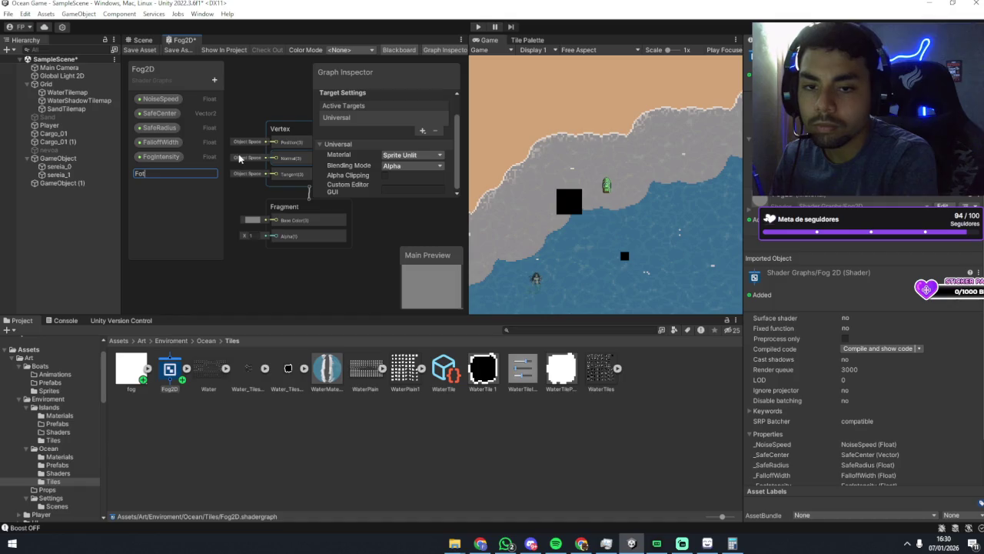
{"action": "type", "text": "Opacity"}
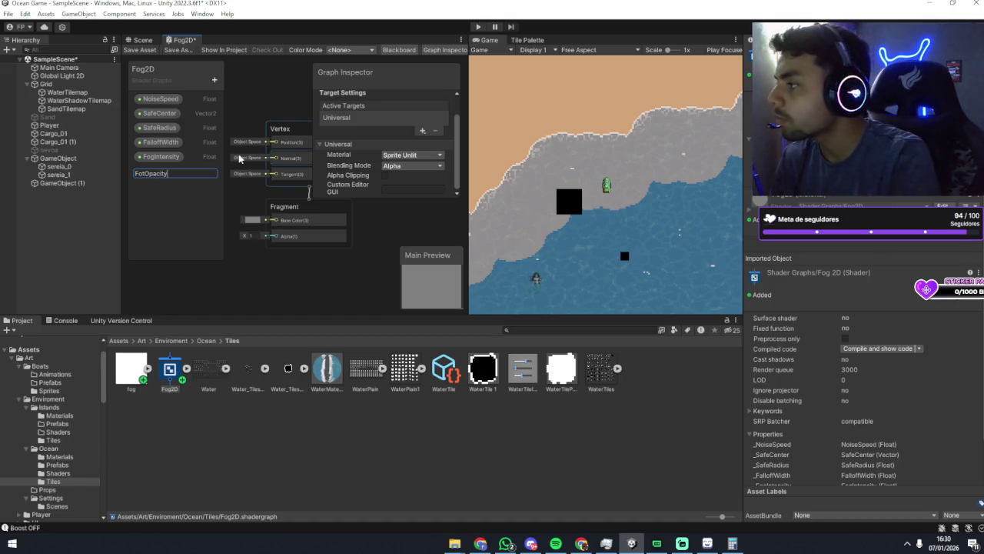
{"action": "key", "text": "Return"}
{"action": "mouse_move", "coordinate": [212, 171]}
{"action": "left_mouse_down"}
{"action": "mouse_move", "coordinate": [193, 160]}
{"action": "mouse_move", "coordinate": [182, 101]}
{"action": "left_mouse_up"}
Add a Float property 'FogDensity' and place it second in the list.
{"action": "left_click", "coordinate": [214, 81]}
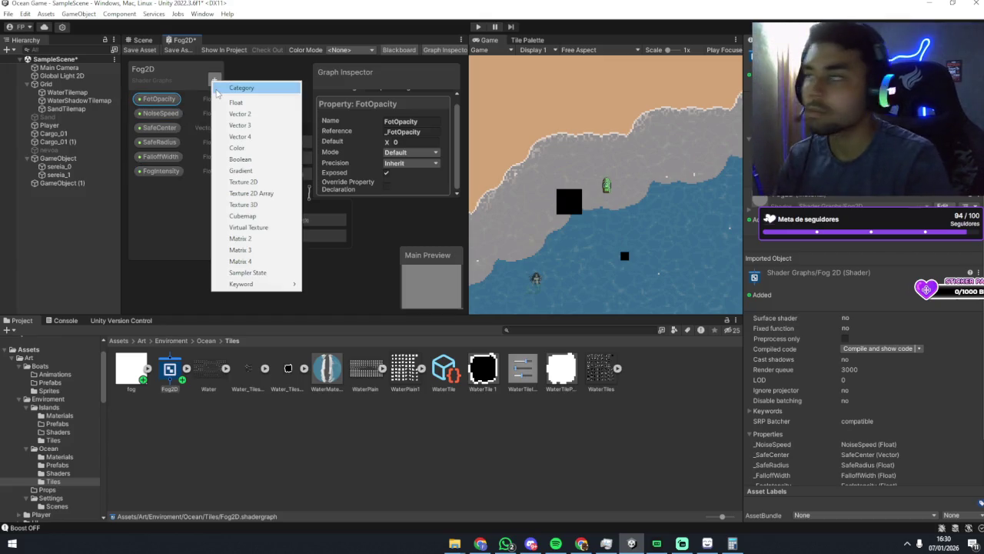
{"action": "left_click", "coordinate": [235, 103]}
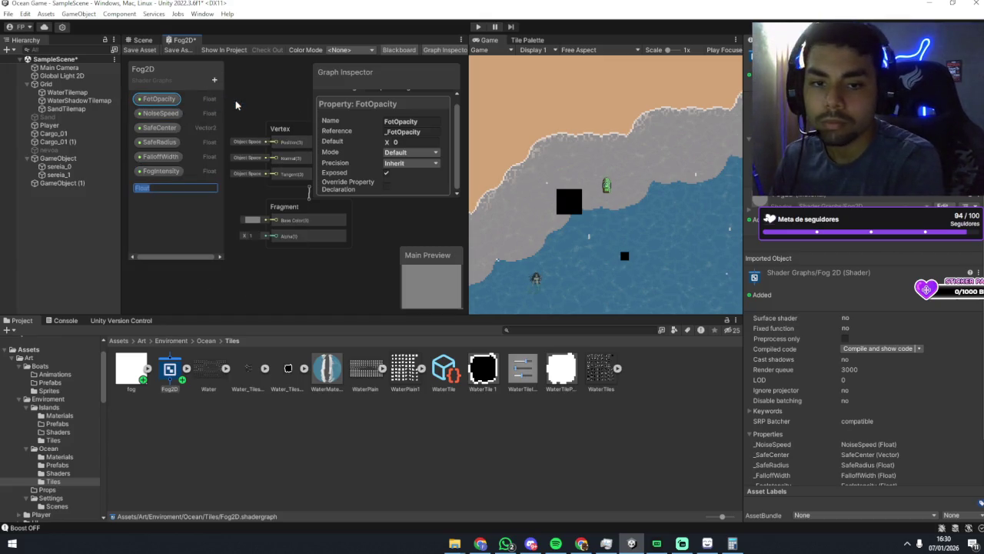
{"action": "type", "text": "FogDensity"}
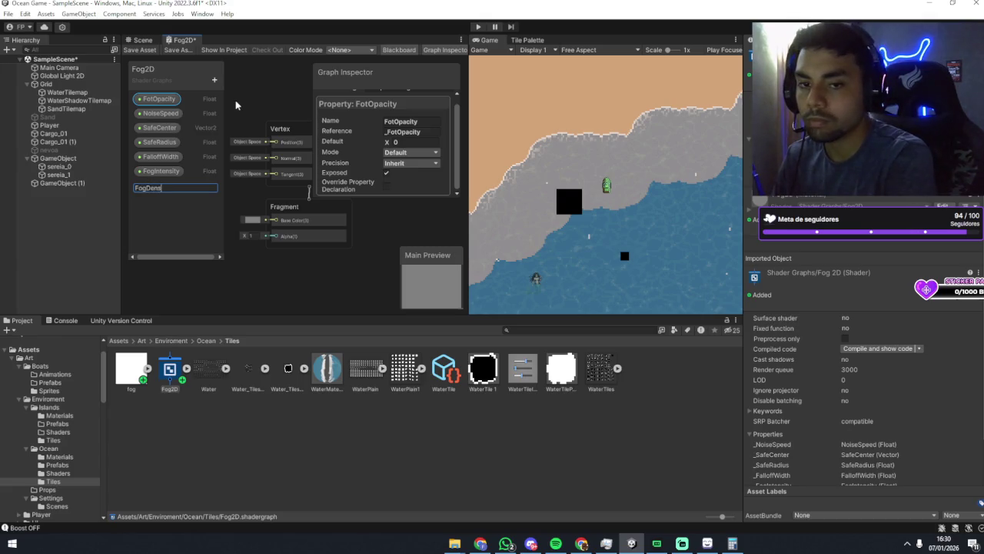
{"action": "key", "text": "Return"}
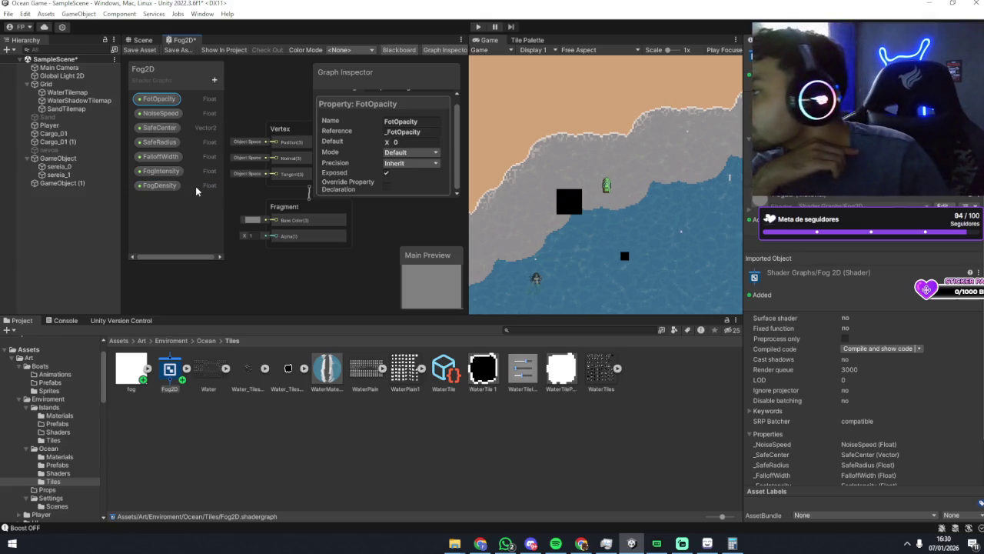
{"action": "left_click_drag", "start_coordinate": [195, 186], "coordinate": [196, 114]}
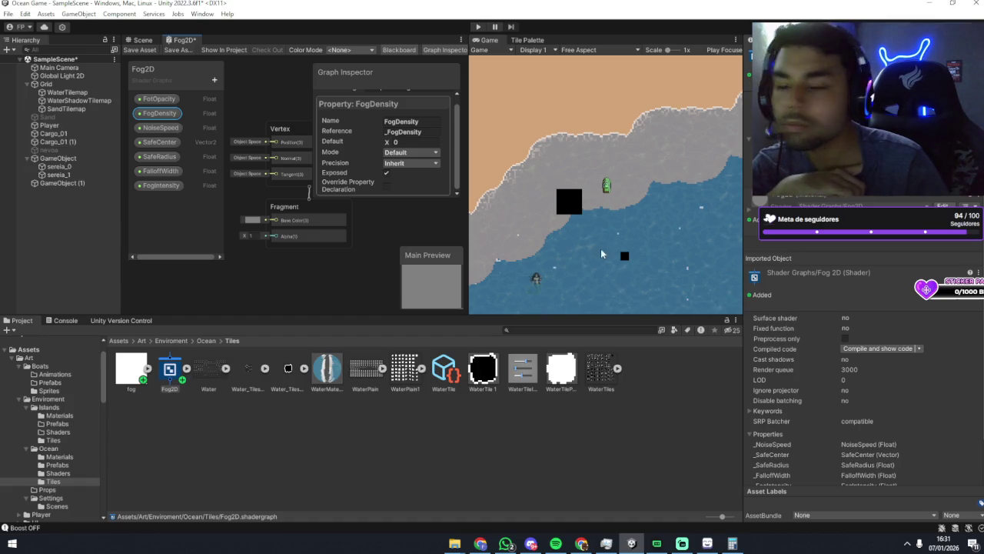
Set default values of FotOpacity to 0.6, FogDensity to 0.8 and NoiseSpeed to 0.2.
{"action": "left_click", "coordinate": [158, 99]}
{"action": "left_click", "coordinate": [408, 142]}
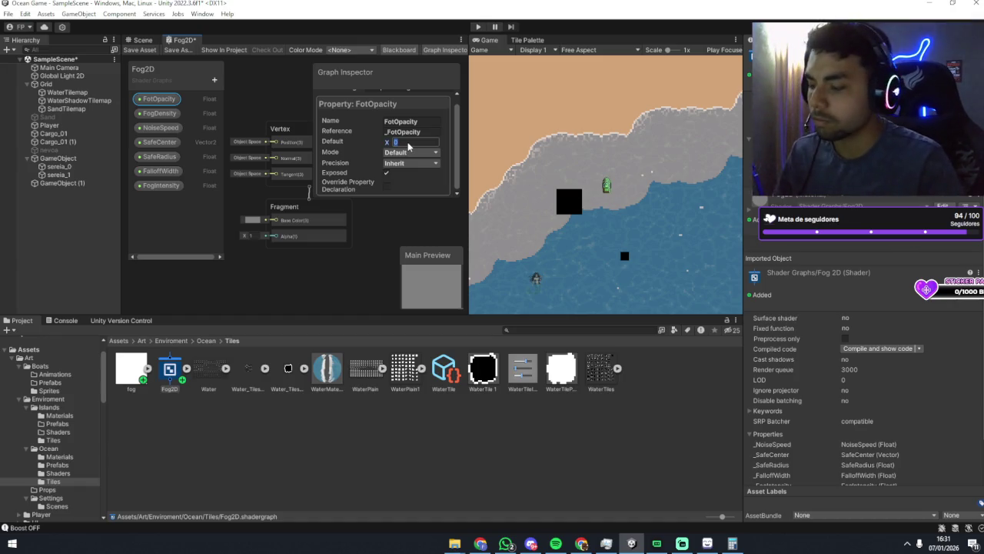
{"action": "type", "text": "0.6"}
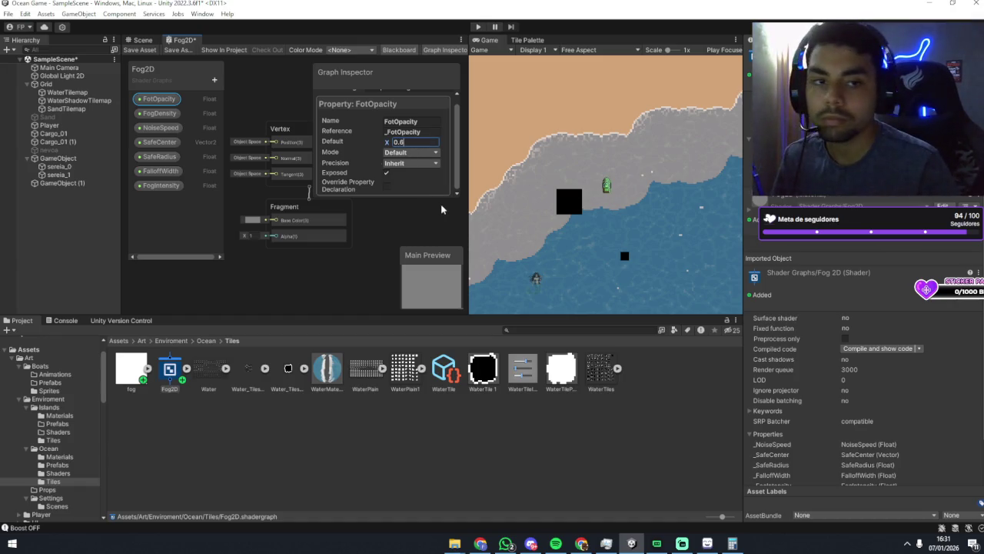
{"action": "left_click", "coordinate": [442, 209]}
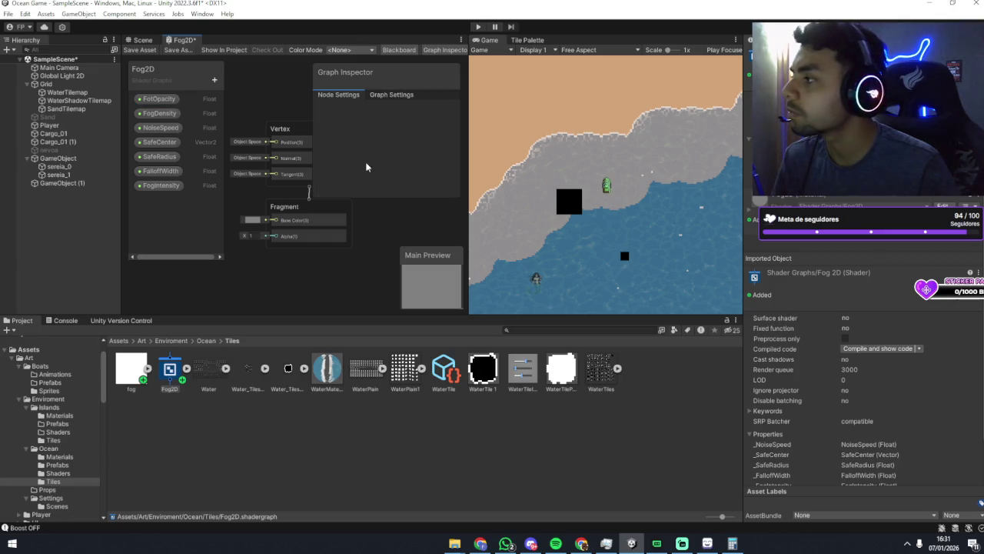
{"action": "left_click", "coordinate": [159, 114]}
{"action": "left_click", "coordinate": [413, 150]}
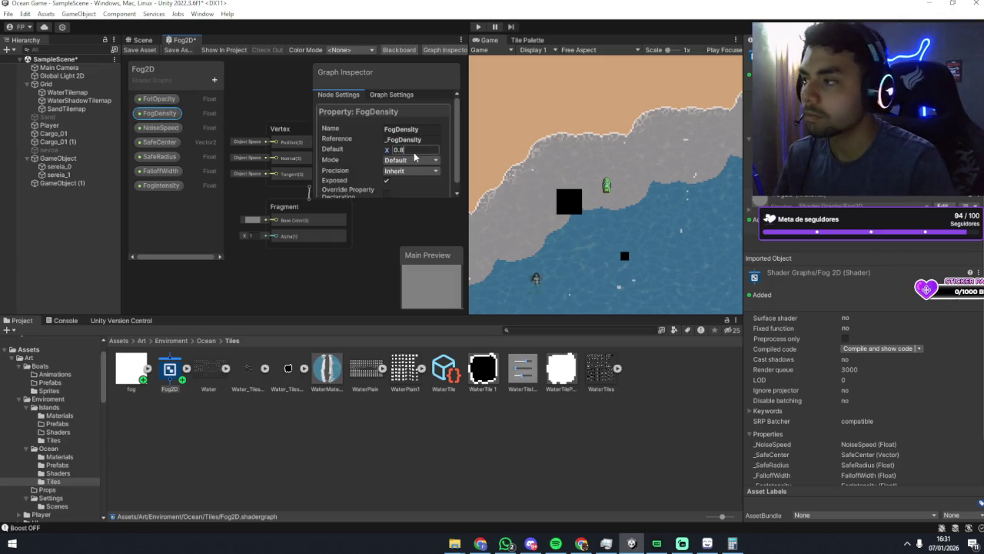
{"action": "left_click", "coordinate": [166, 128]}
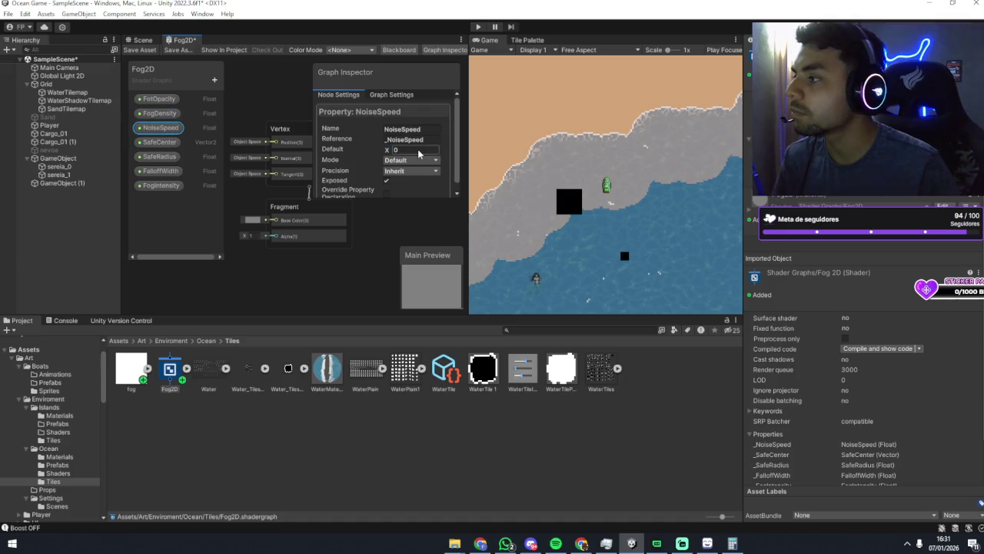
{"action": "type", "text": "00"}
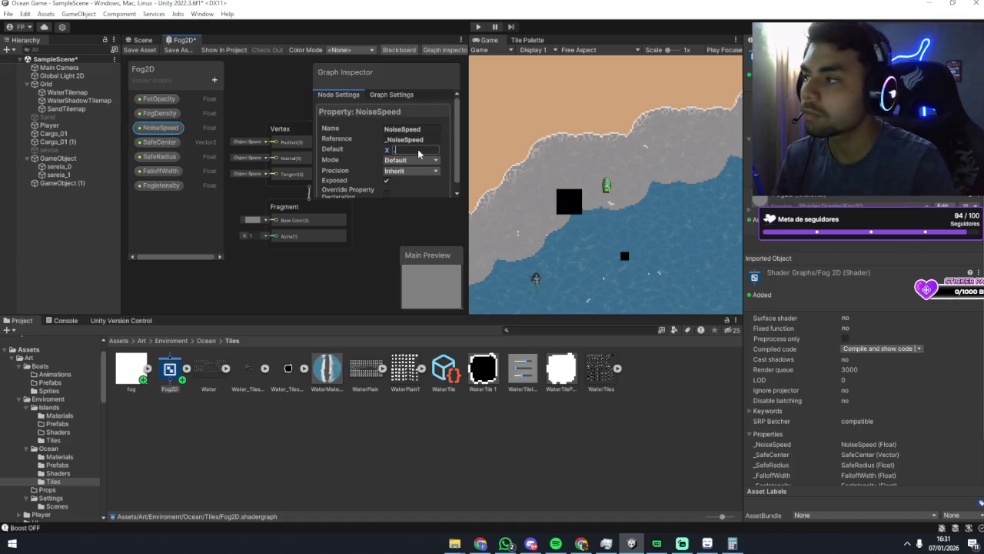
{"action": "key", "text": "BackSpace"}
{"action": "type", "text": ".2"}
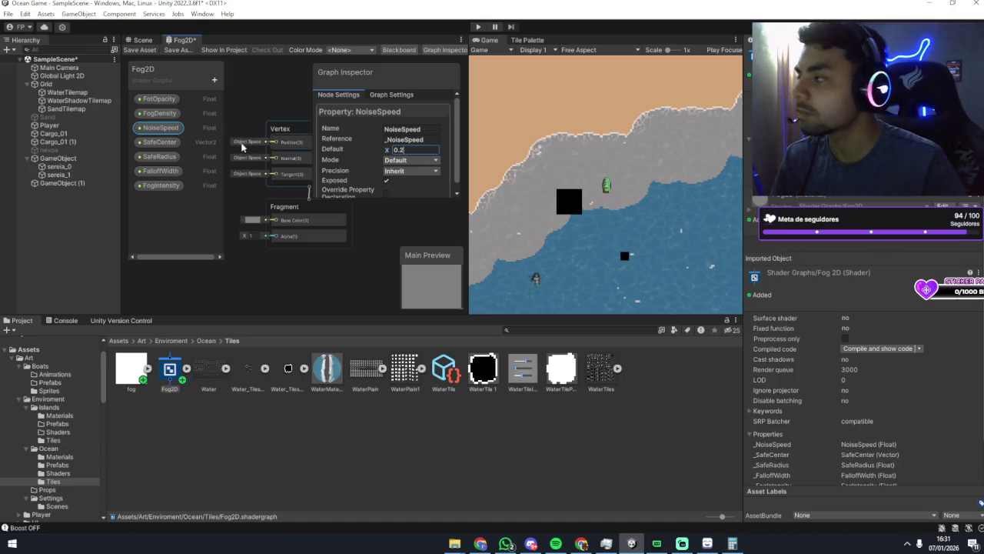
{"action": "left_click", "coordinate": [171, 131]}
Set SafeRadius's default to 50 and FalloffWidth's to 20, leaving FogIntensity at 0.
{"action": "left_click", "coordinate": [171, 141]}
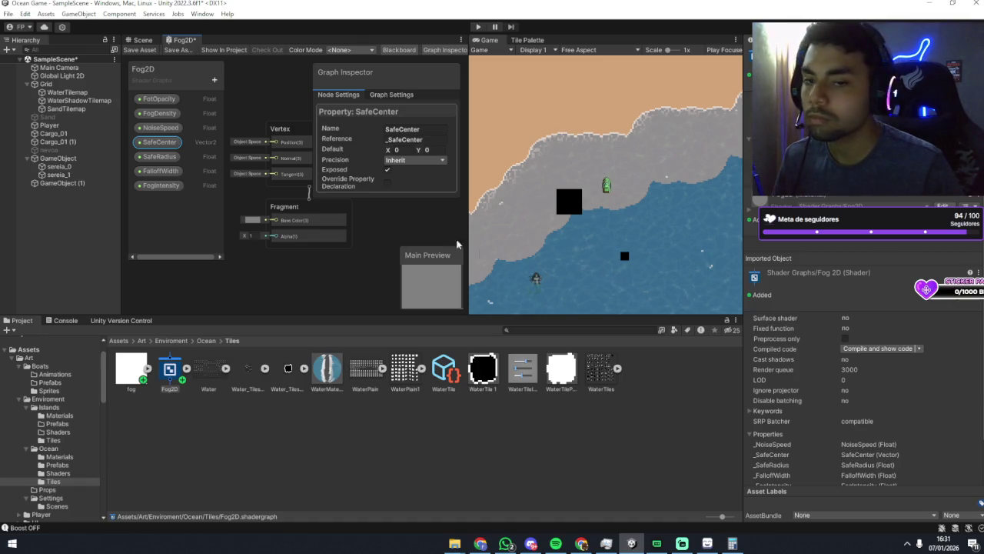
{"action": "left_click", "coordinate": [167, 158]}
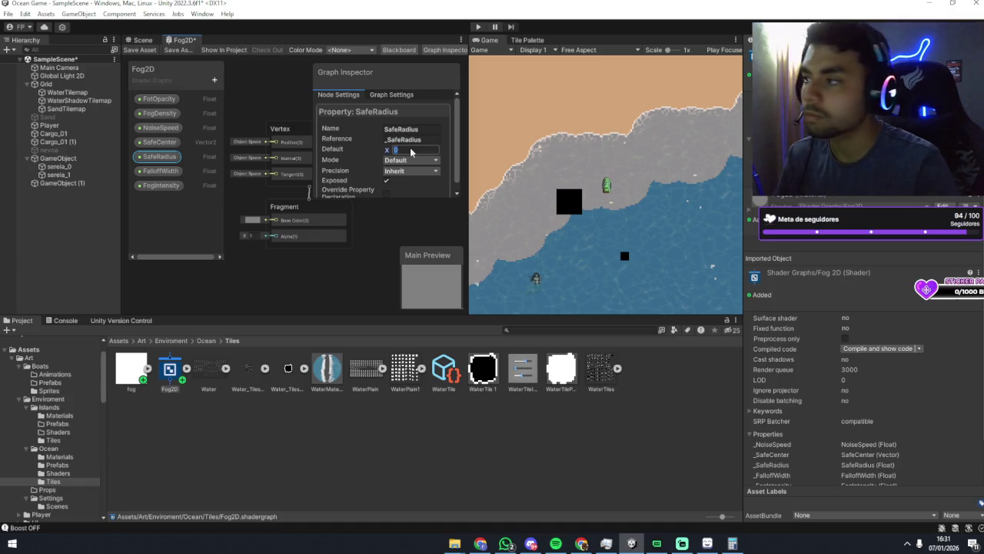
{"action": "type", "text": "50"}
{"action": "key", "text": "Return"}
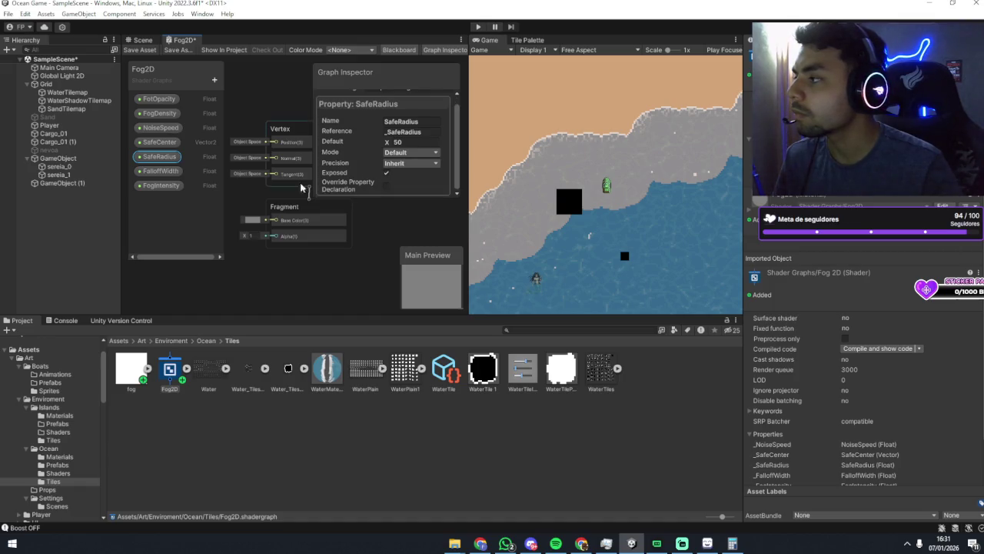
{"action": "left_click", "coordinate": [160, 170]}
{"action": "left_click", "coordinate": [405, 142]}
{"action": "type", "text": "20"}
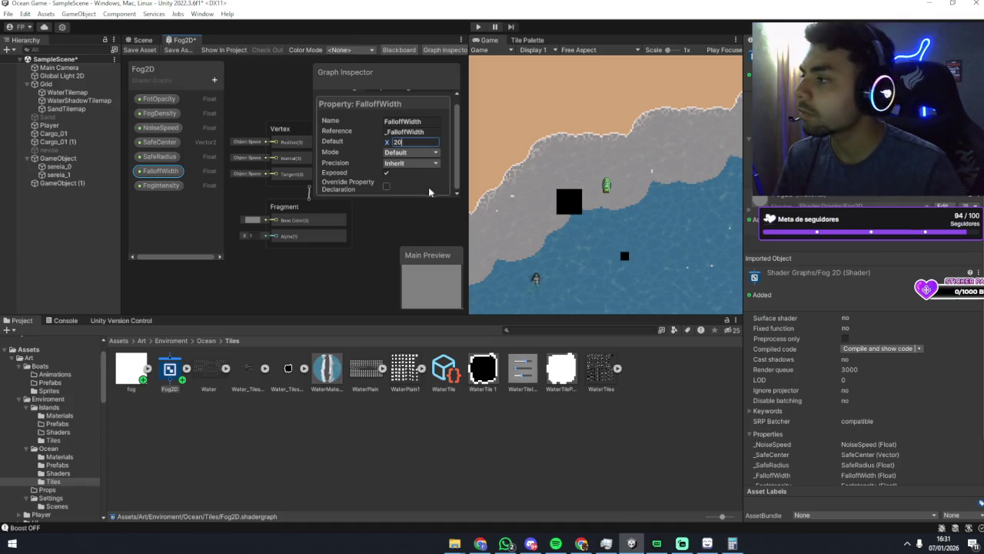
{"action": "key", "text": "Return"}
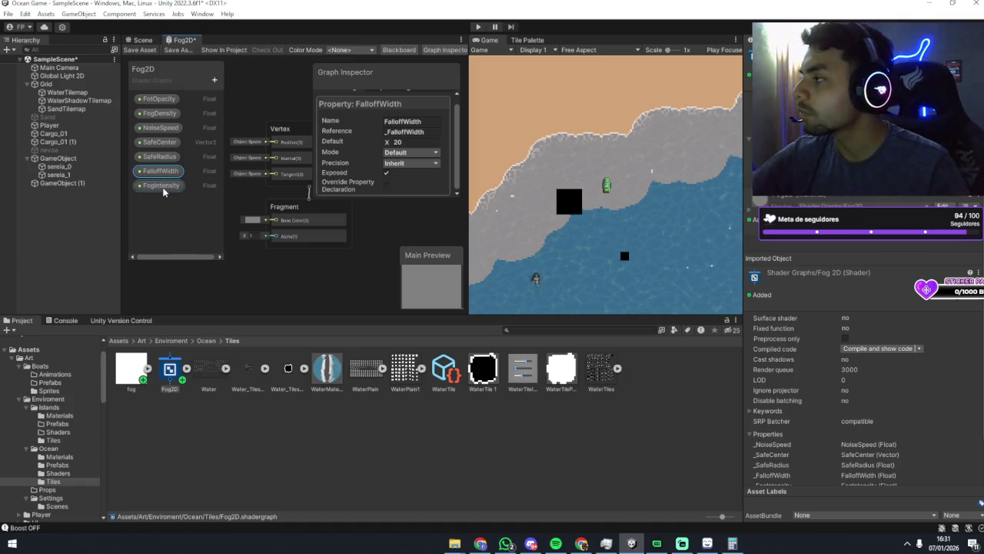
{"action": "left_click", "coordinate": [161, 185]}
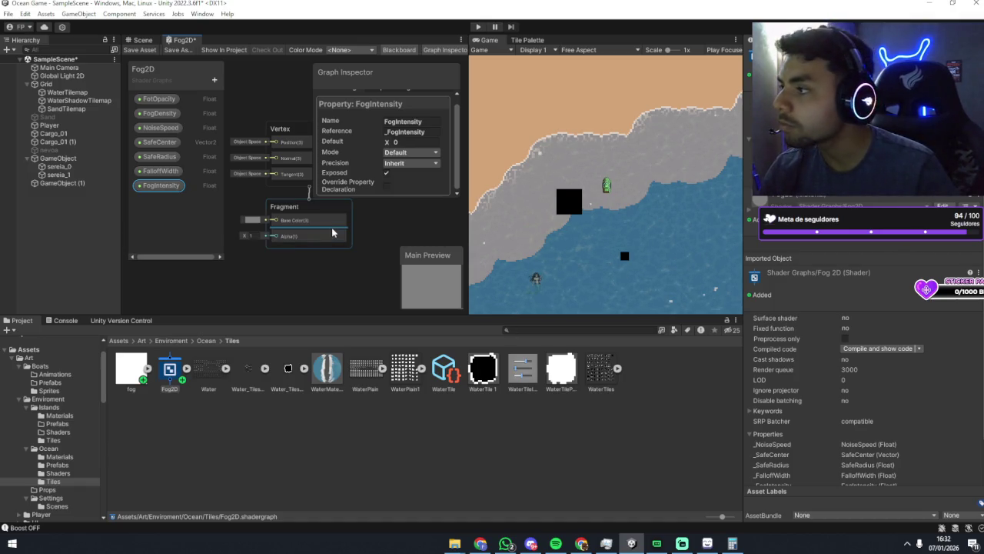
{"action": "left_click", "coordinate": [160, 173]}
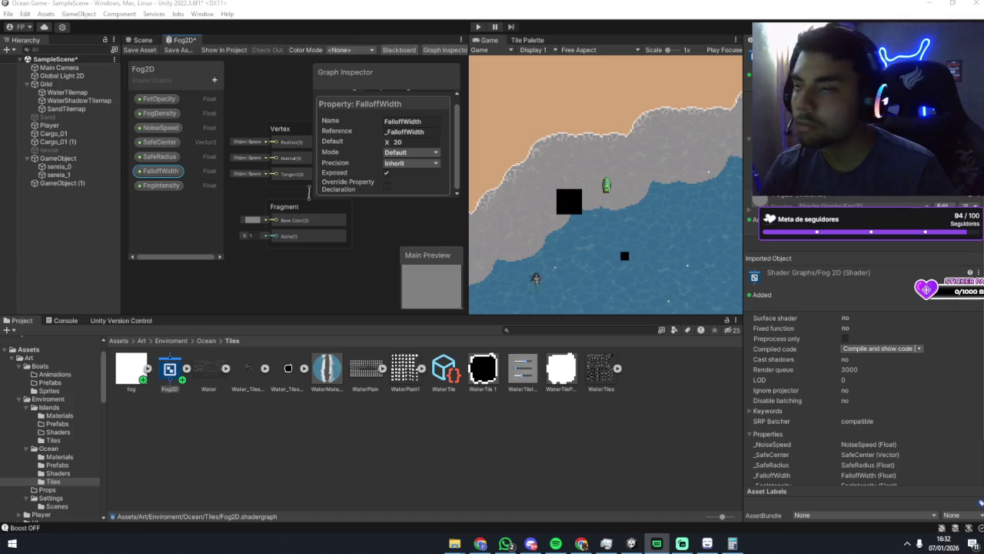
Rename the misspelled FotOpacity property to FogOpacity, giving reference _FogOpacity.
{"action": "left_click", "coordinate": [157, 98]}
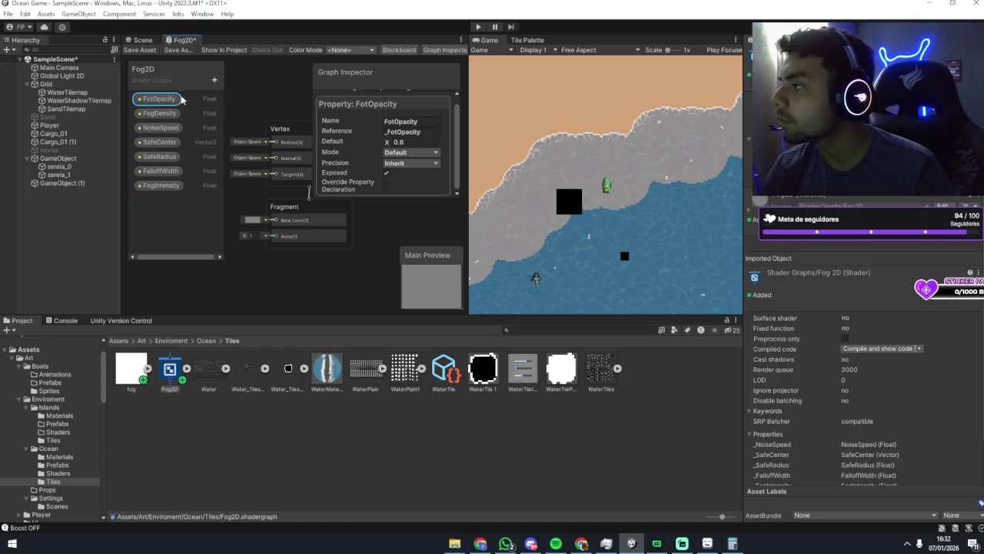
{"action": "right_click", "coordinate": [167, 100]}
{"action": "left_click", "coordinate": [175, 106]}
{"action": "type", "text": "FogOpacity"}
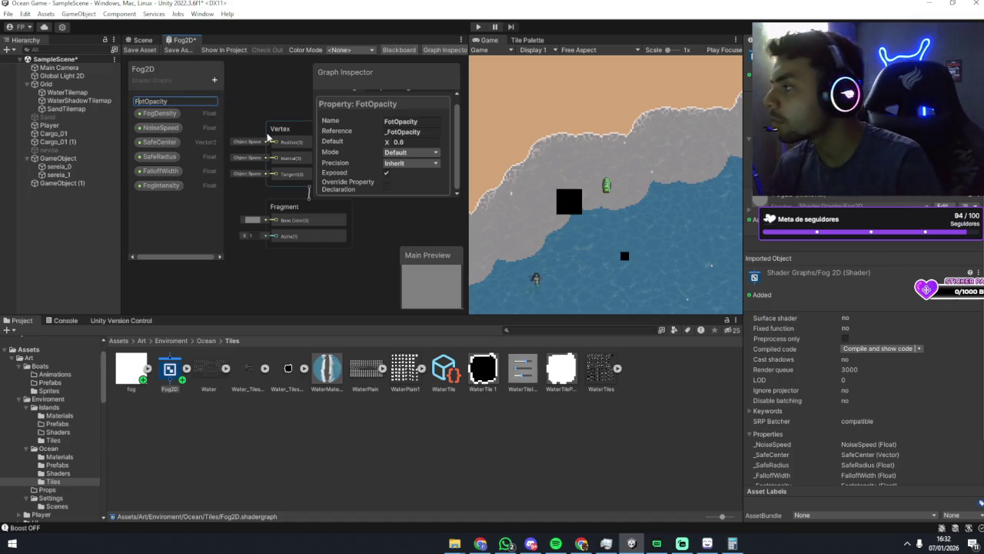
{"action": "key", "text": "Return"}
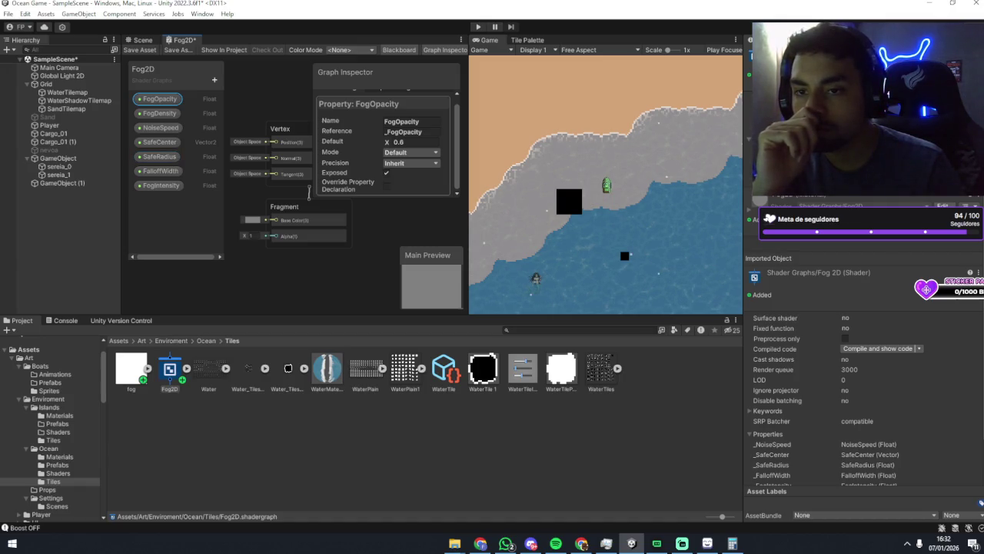
{"action": "key", "text": "alt+Tab"}
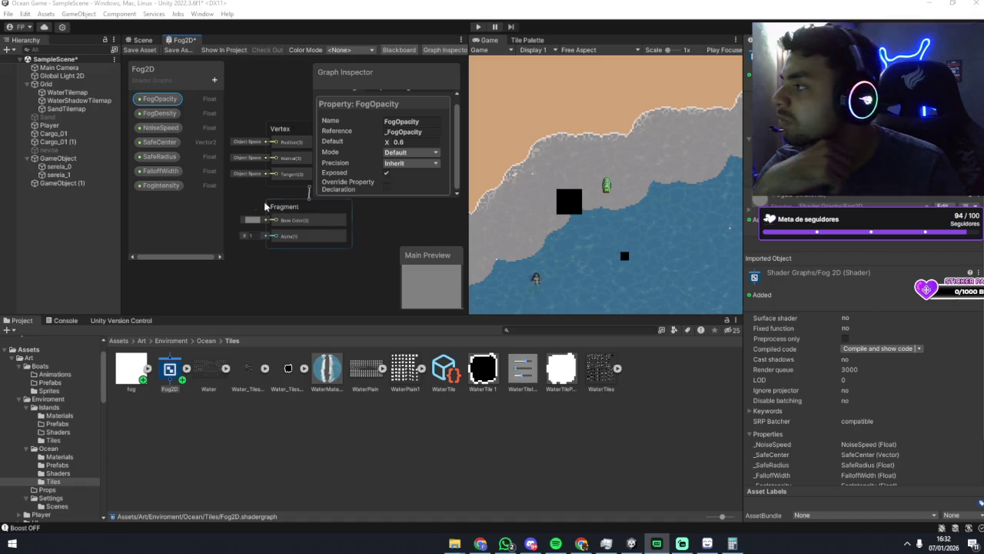
Deselect the SafeCenter property and widen the Shader Graph window into the Game view's space.
{"action": "left_click", "coordinate": [162, 143]}
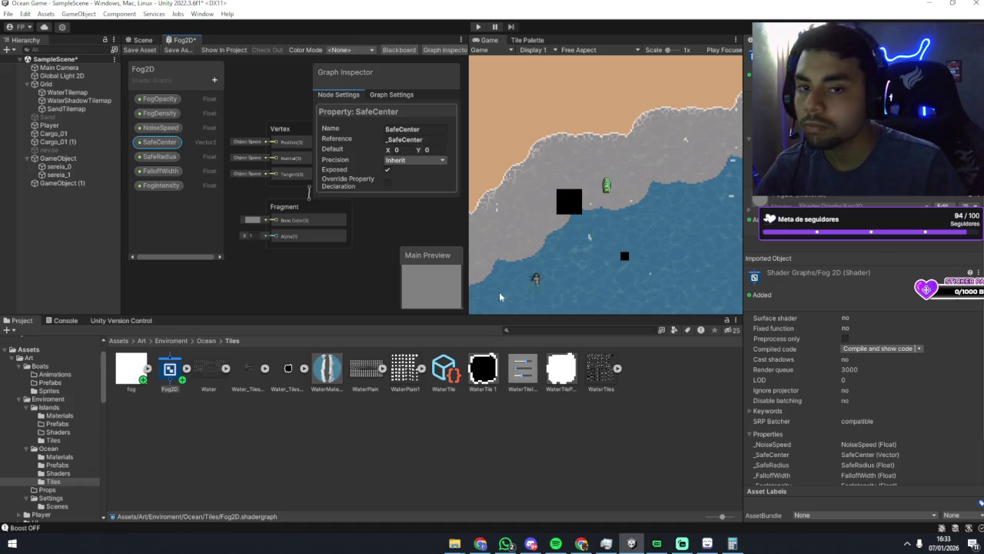
{"action": "left_click", "coordinate": [269, 103]}
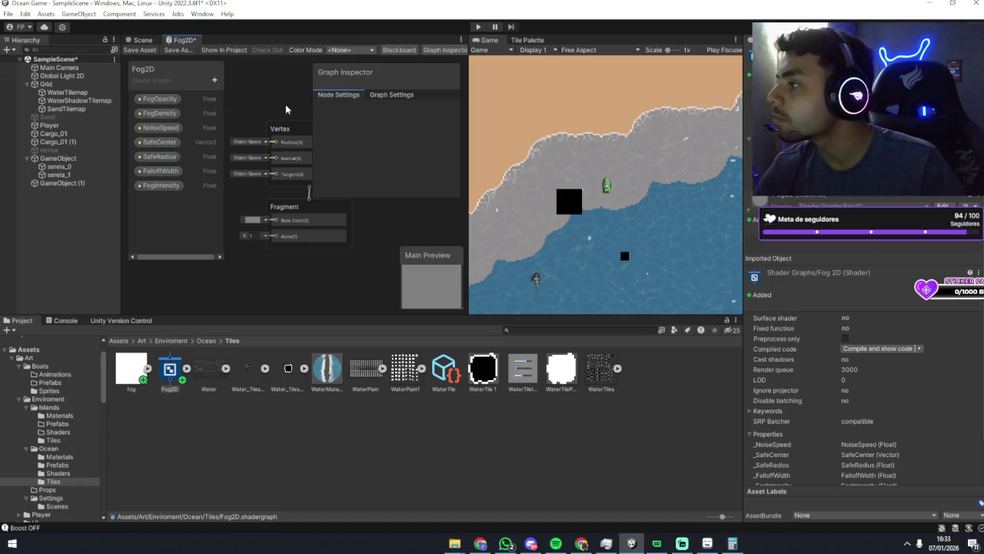
{"action": "scroll", "coordinate": [285, 103], "scroll_direction": "down", "scroll_amount": 3}
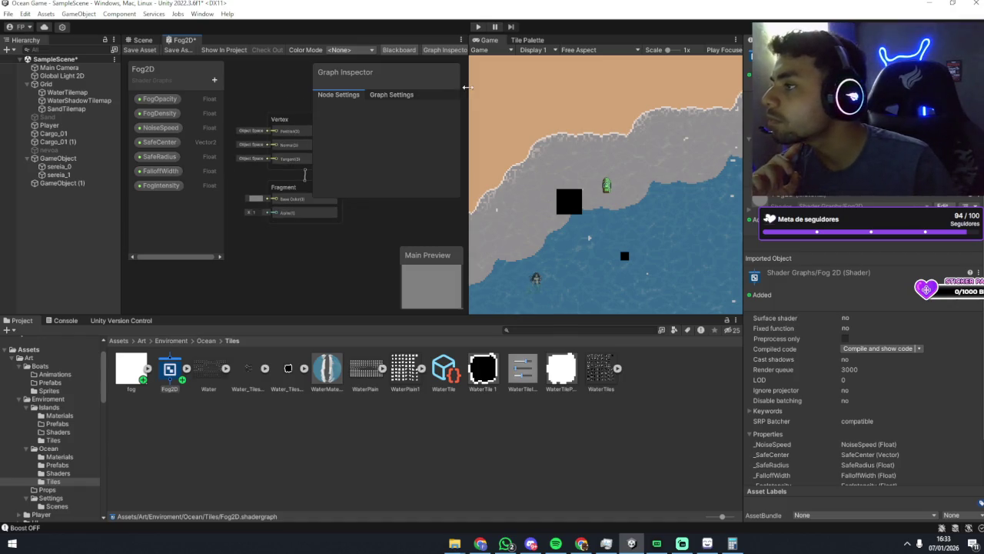
{"action": "left_click_drag", "start_coordinate": [466, 90], "coordinate": [589, 86]}
Save the Fog2D shader graph with Ctrl+S.
{"action": "scroll", "coordinate": [374, 135], "scroll_direction": "up", "scroll_amount": 2}
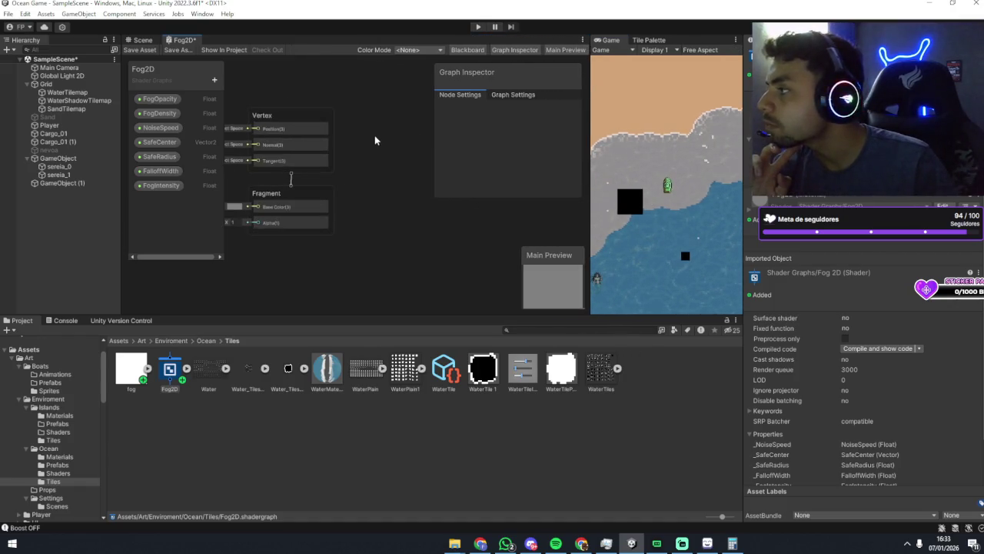
{"action": "key", "text": "ctrl+s"}
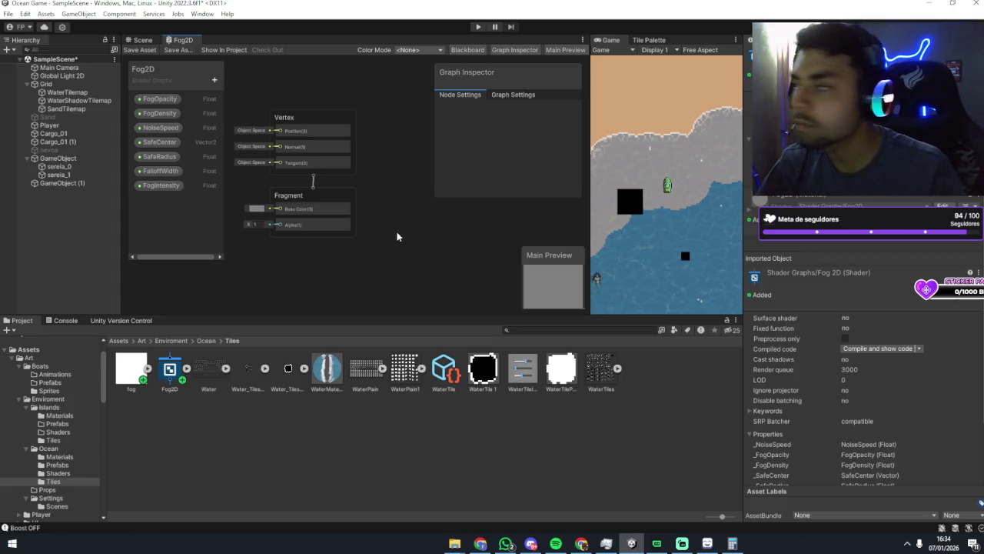
{"action": "scroll", "coordinate": [360, 191], "scroll_direction": "up", "scroll_amount": 2}
{"action": "scroll", "coordinate": [363, 188], "scroll_direction": "up", "scroll_amount": 1}
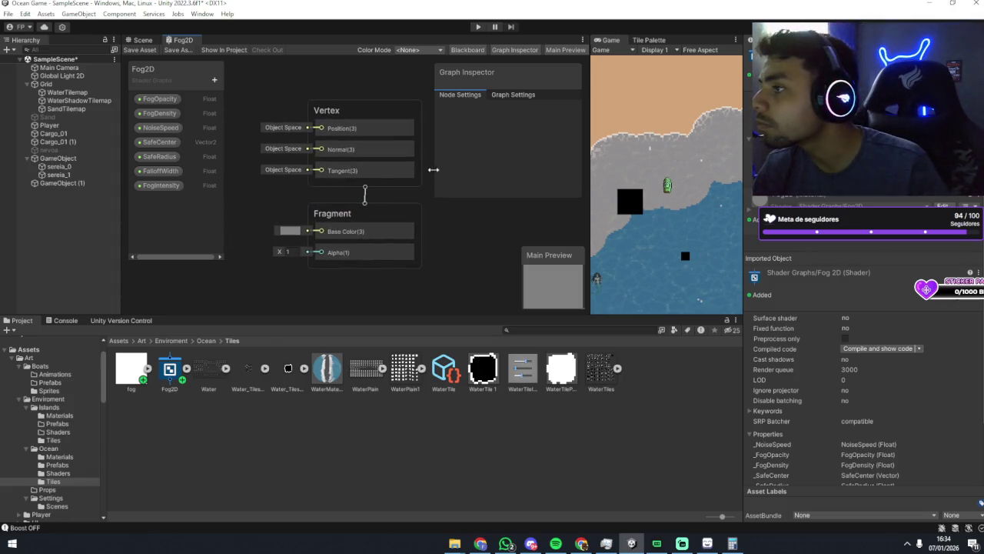
Inspect the graph's Universal target settings in the Graph Inspector.
{"action": "left_click", "coordinate": [498, 95]}
{"action": "scroll", "coordinate": [497, 148], "scroll_direction": "down", "scroll_amount": 1}
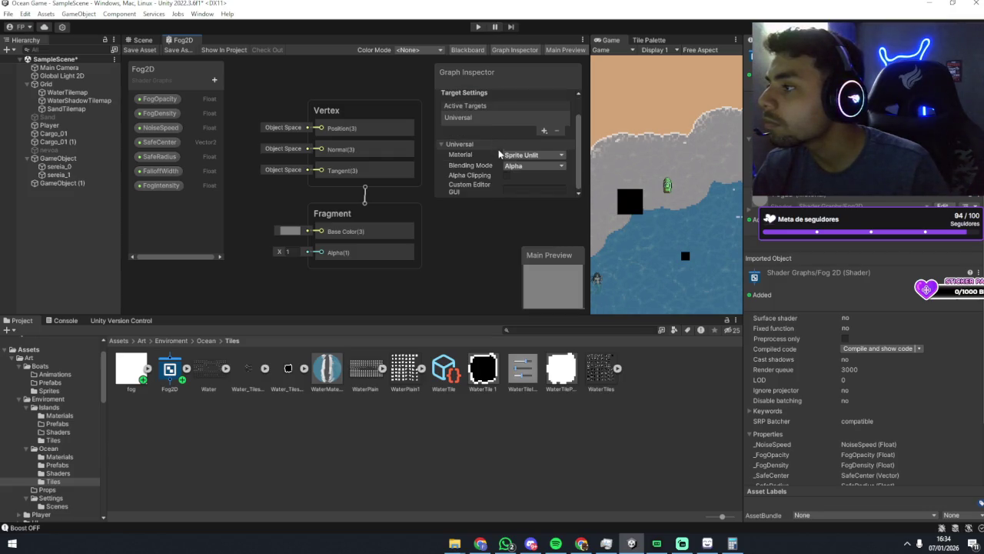
{"action": "scroll", "coordinate": [492, 169], "scroll_direction": "up", "scroll_amount": 1}
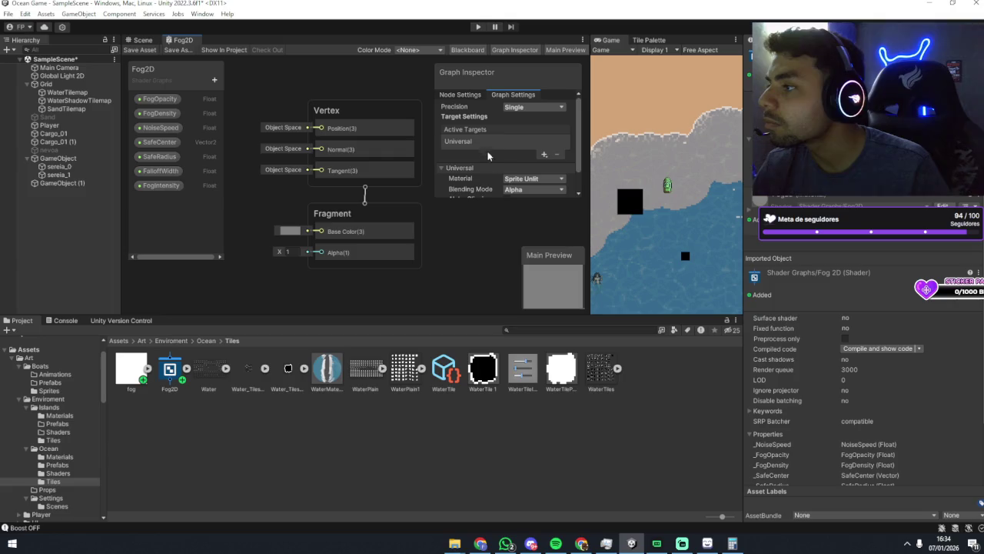
{"action": "left_click", "coordinate": [481, 146]}
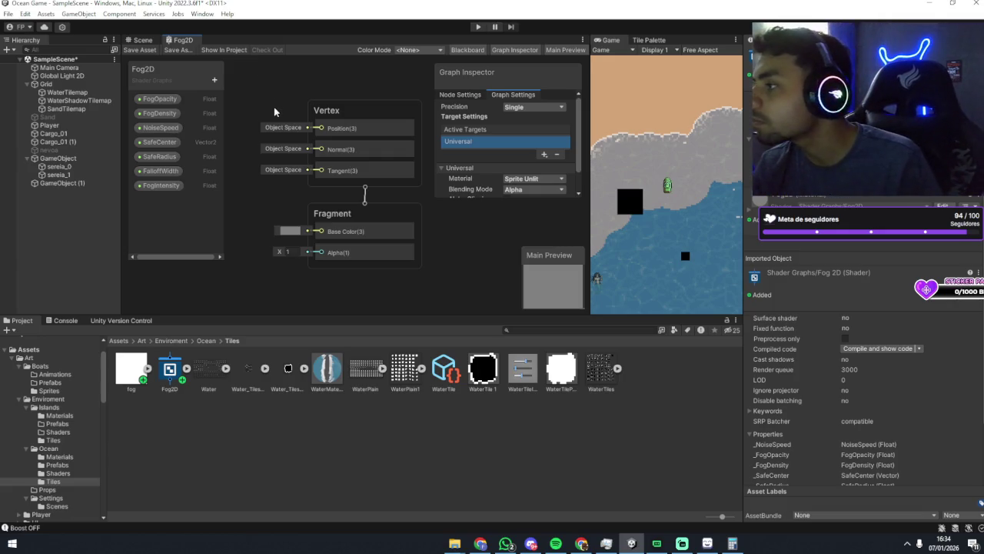
{"action": "left_click_drag", "start_coordinate": [265, 97], "coordinate": [254, 88]}
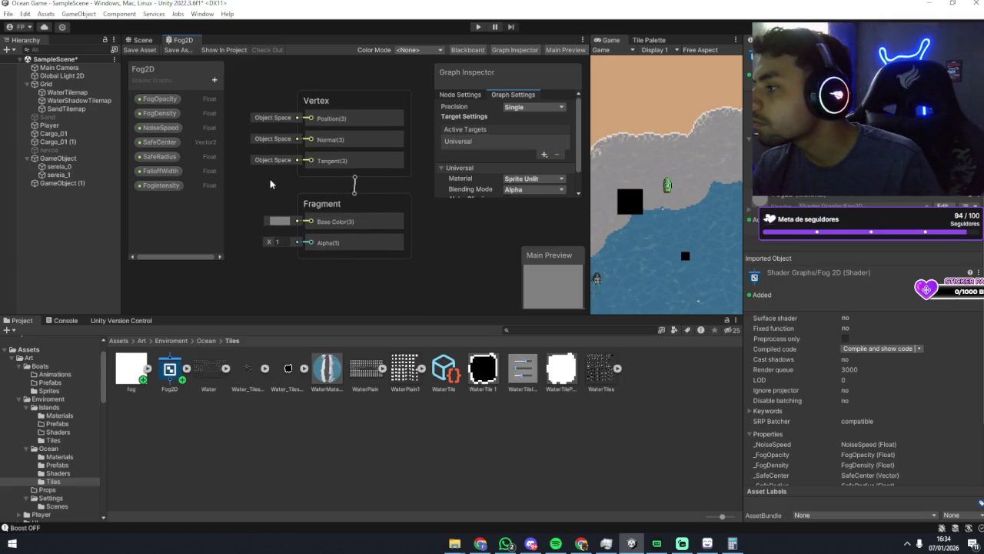
{"action": "left_click_drag", "start_coordinate": [272, 164], "coordinate": [285, 169]}
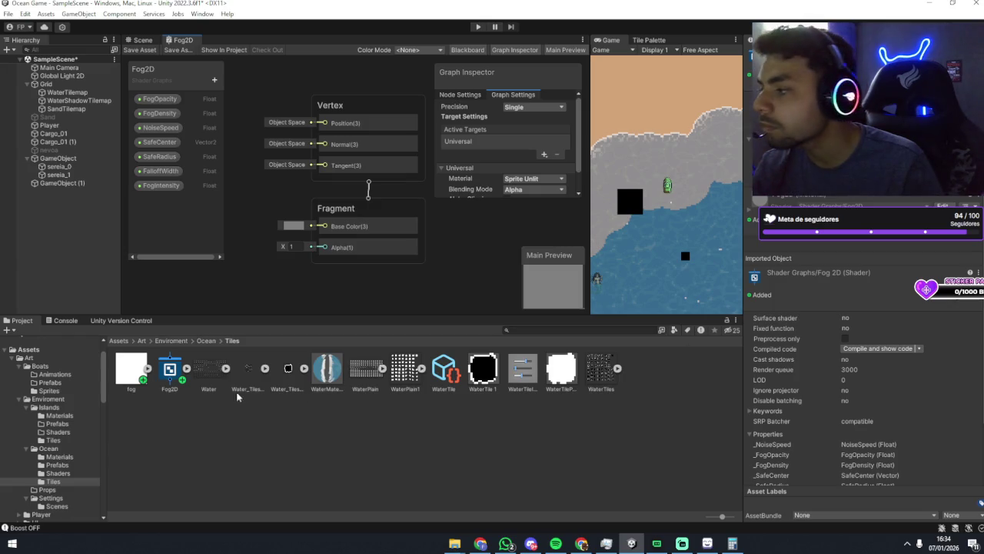
Select the Fog2D asset and show FogOpacity's settings: reference _FogOpacity, default 0.6.
{"action": "left_click", "coordinate": [169, 371]}
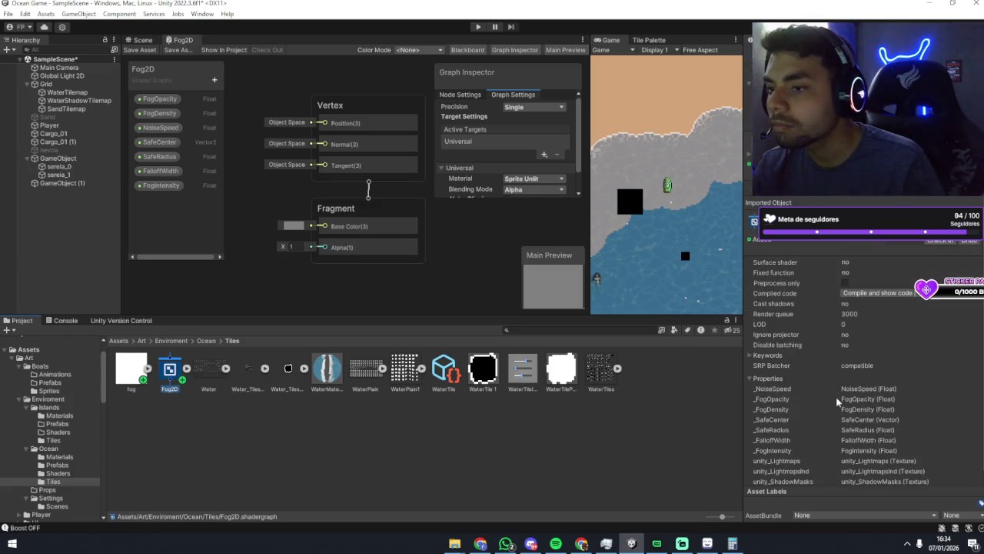
{"action": "scroll", "coordinate": [836, 396], "scroll_direction": "down", "scroll_amount": 2}
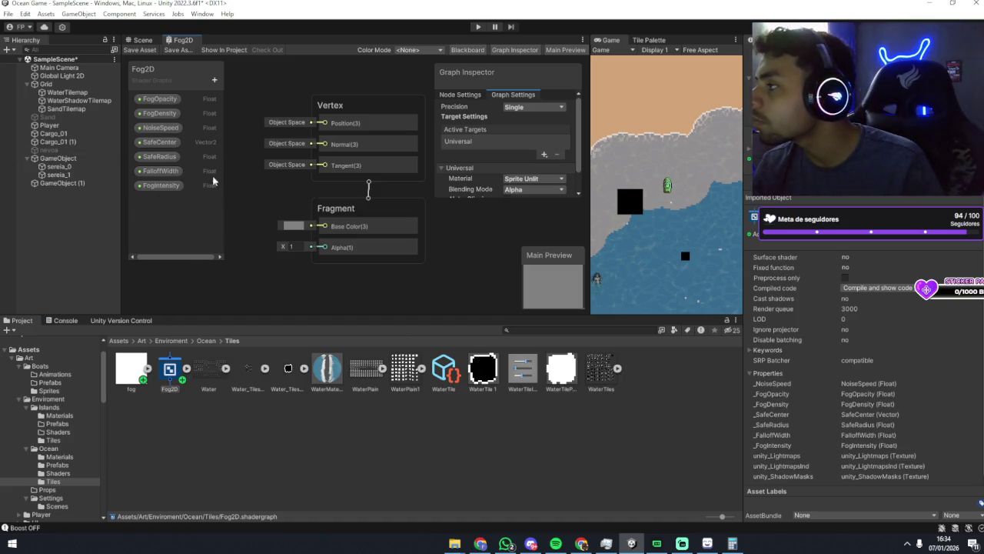
{"action": "left_click", "coordinate": [454, 95]}
{"action": "left_click", "coordinate": [166, 99]}
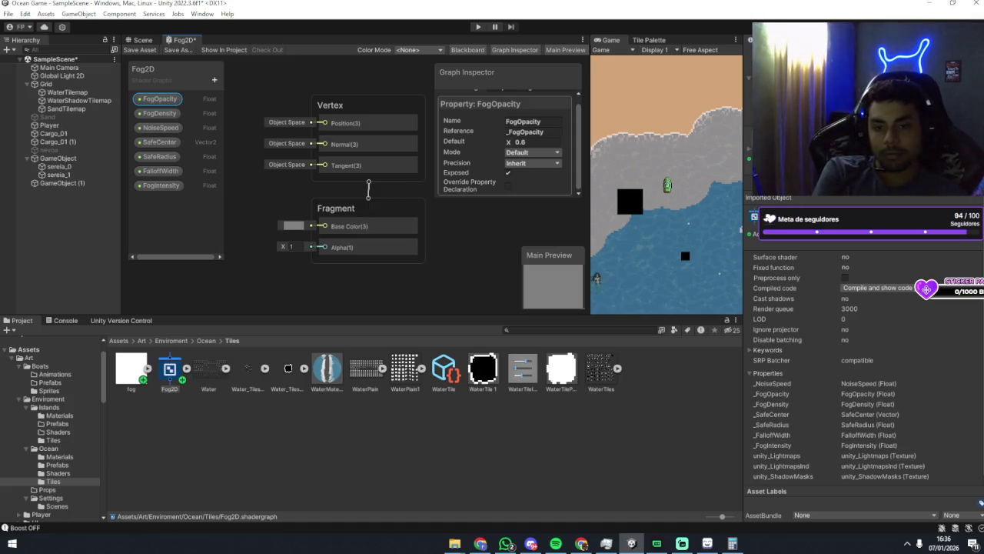
Open the Create > Shader Graph menu in the Tiles folder and dismiss it unused.
{"action": "right_click", "coordinate": [229, 418]}
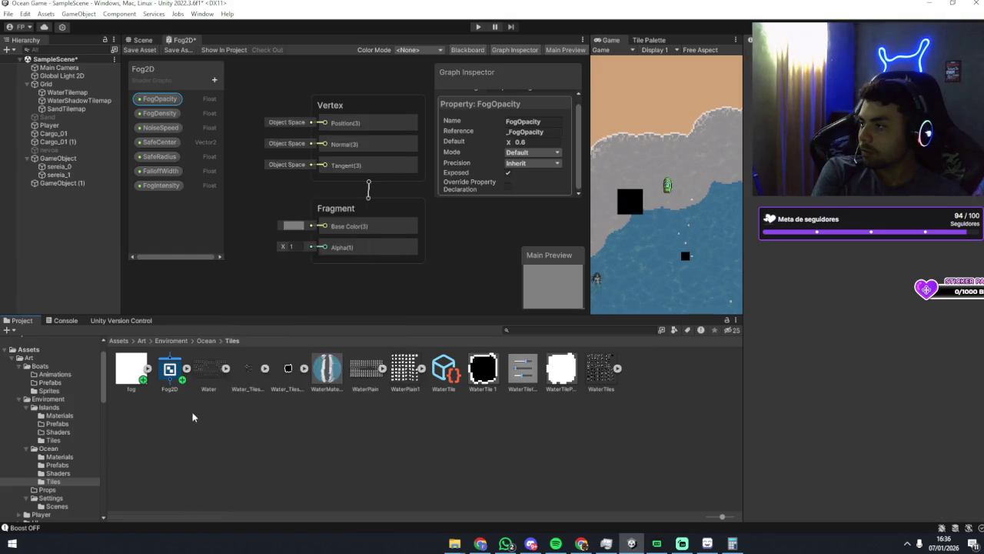
{"action": "right_click", "coordinate": [194, 407]}
{"action": "mouse_move", "coordinate": [261, 115]}
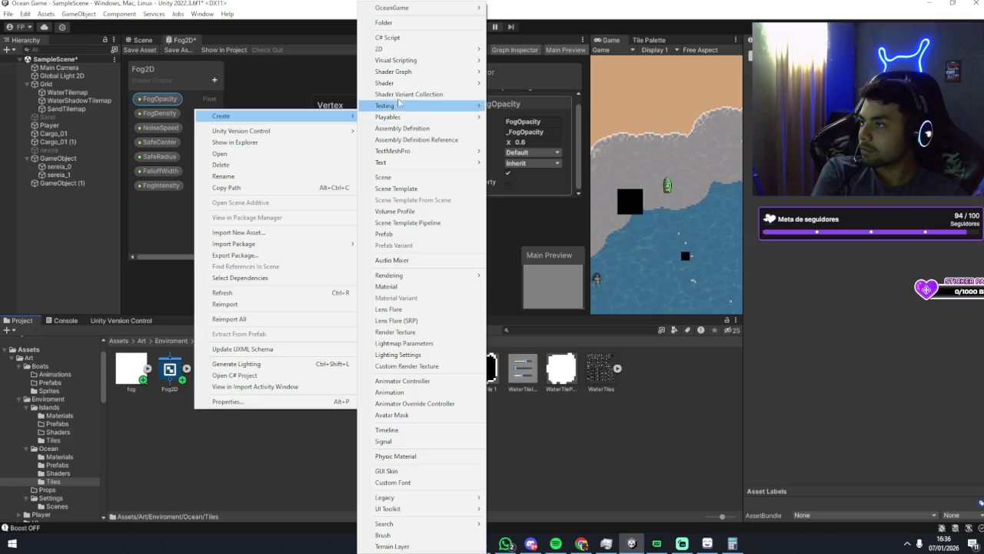
{"action": "mouse_move", "coordinate": [400, 83]}
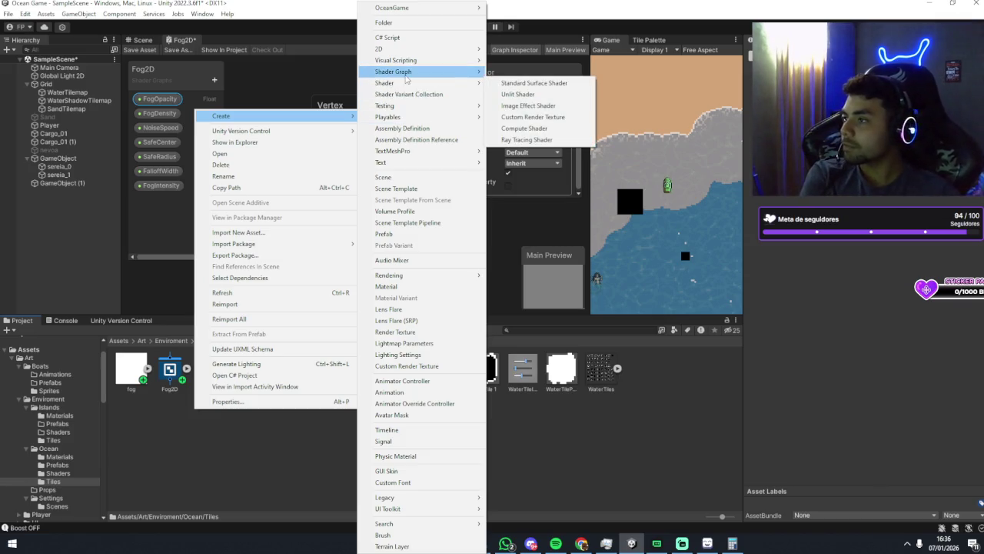
{"action": "left_click", "coordinate": [147, 248]}
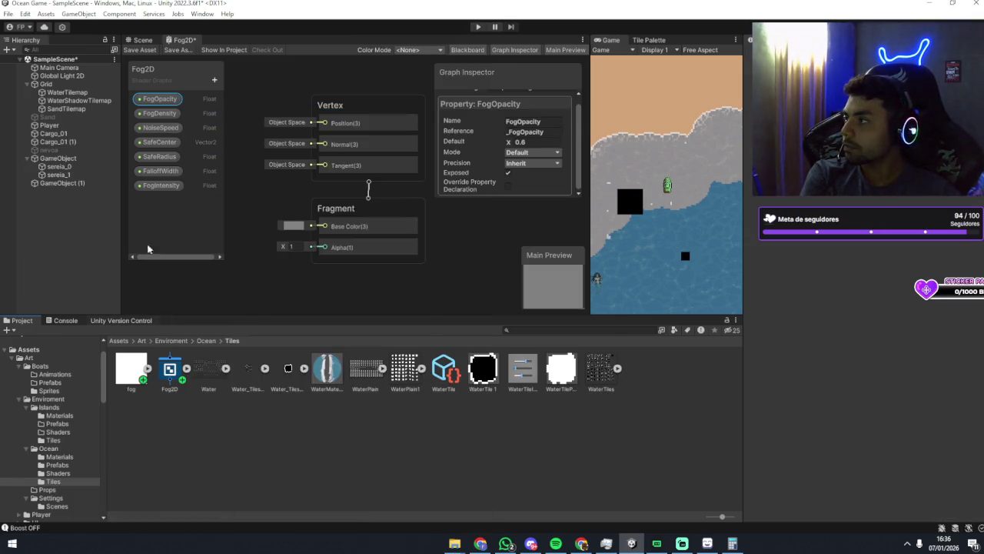
Clear the FogOpacity selection and save the Fog2D shader graph.
{"action": "left_click", "coordinate": [261, 278]}
{"action": "key", "text": "ctrl+s"}
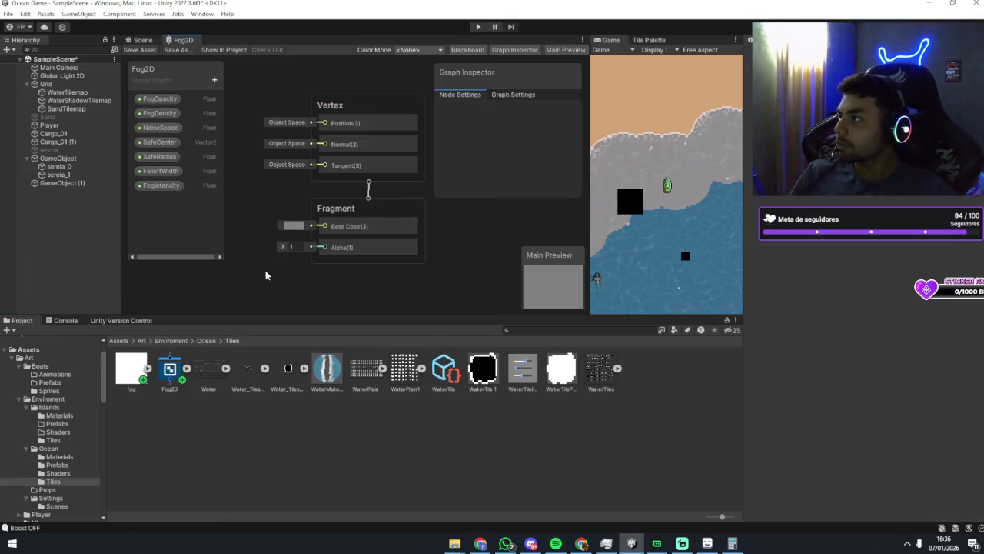
{"action": "left_click", "coordinate": [169, 370]}
{"action": "right_click", "coordinate": [171, 371]}
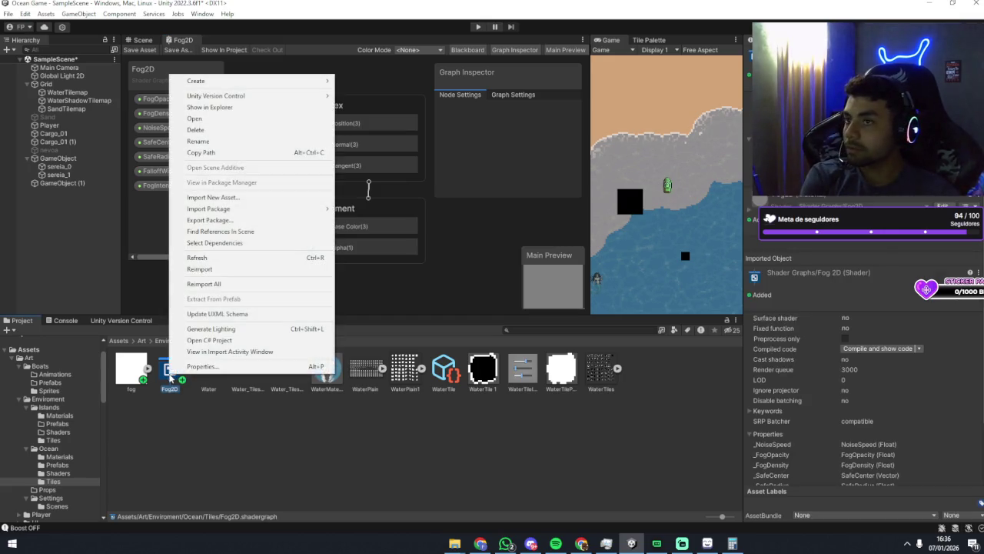
{"action": "left_click", "coordinate": [175, 444]}
{"action": "left_click", "coordinate": [131, 369]}
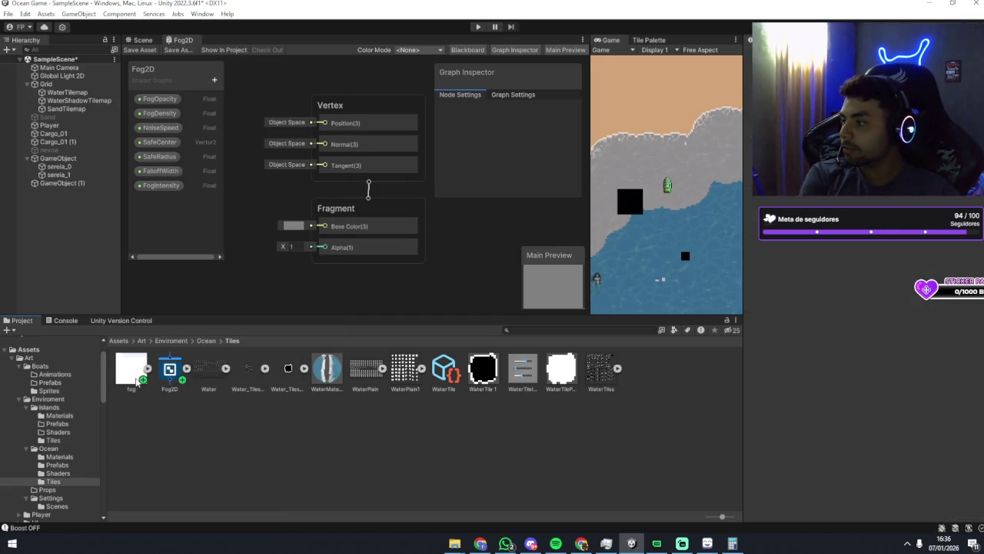
Review the Fog2D shader's compiled details and its fog properties in the Inspector.
{"action": "left_click", "coordinate": [172, 371]}
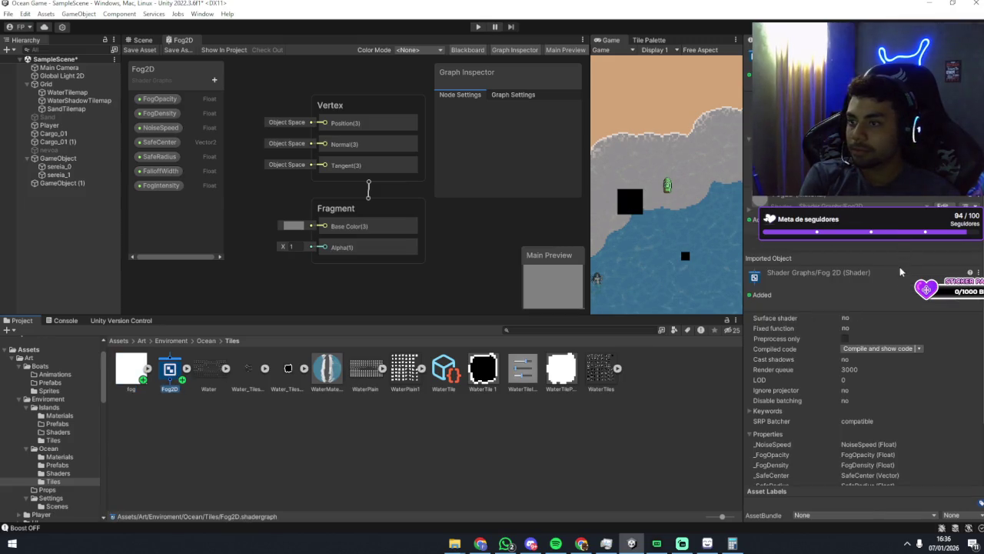
{"action": "scroll", "coordinate": [900, 271], "scroll_direction": "down", "scroll_amount": 3}
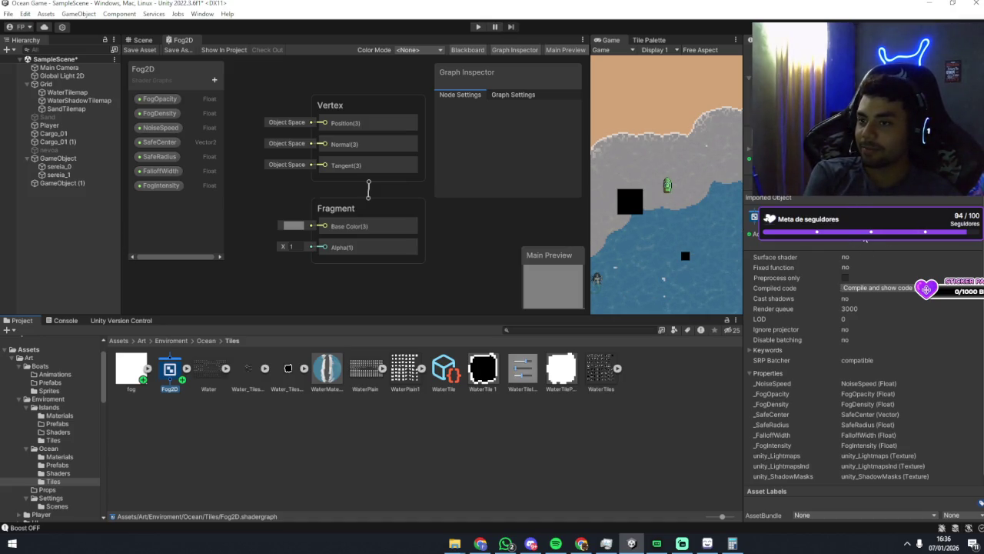
{"action": "scroll", "coordinate": [851, 240], "scroll_direction": "up", "scroll_amount": 3}
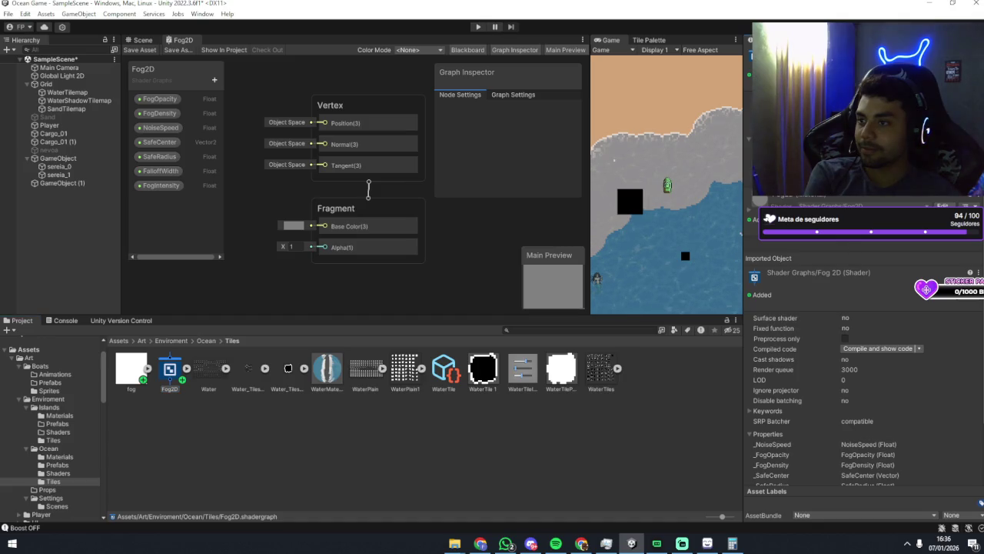
{"action": "scroll", "coordinate": [460, 245], "scroll_direction": "down", "scroll_amount": 4}
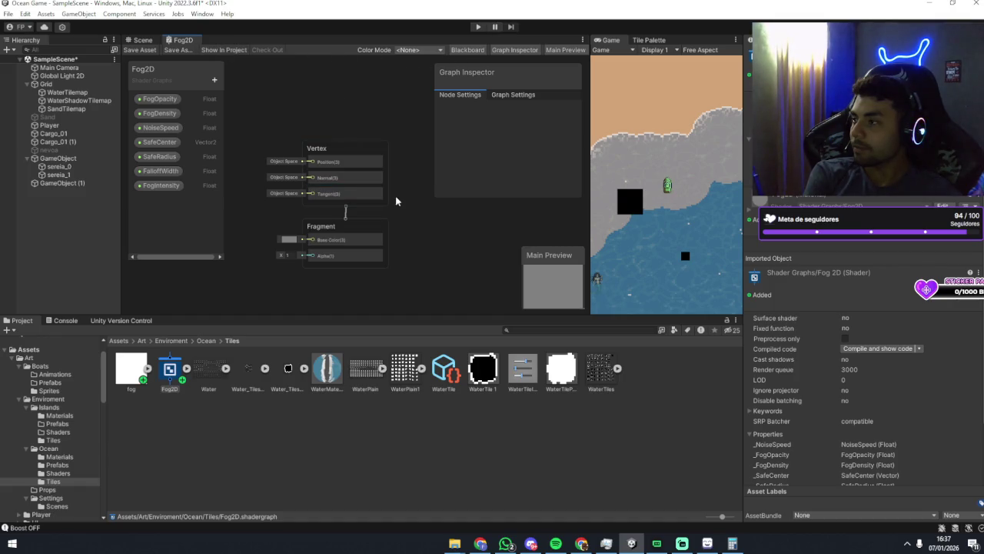
{"action": "scroll", "coordinate": [396, 202], "scroll_direction": "up", "scroll_amount": 3}
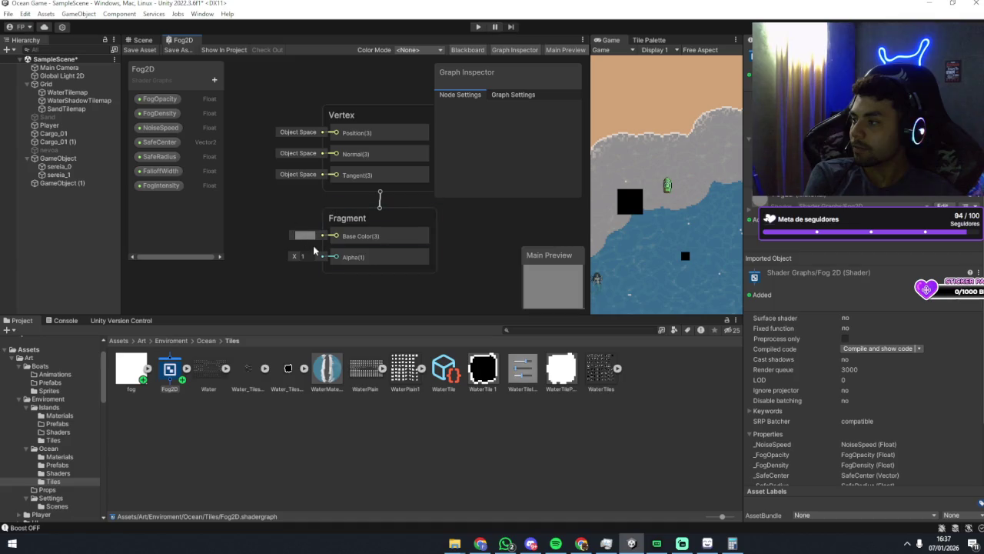
{"action": "left_click", "coordinate": [301, 235]}
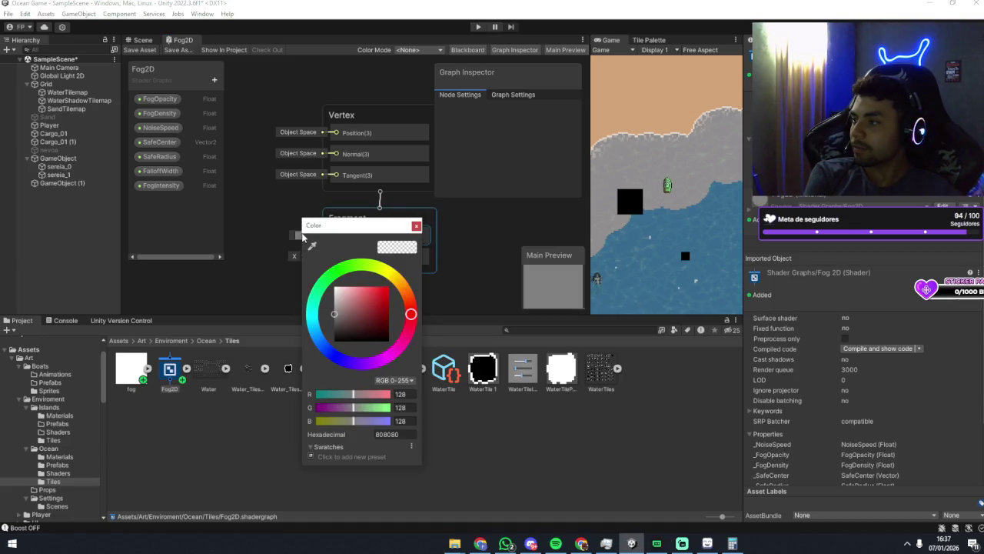
{"action": "left_click", "coordinate": [416, 226]}
{"action": "mouse_move", "coordinate": [470, 222]}
{"action": "left_mouse_down"}
{"action": "mouse_move", "coordinate": [433, 221]}
{"action": "mouse_move", "coordinate": [444, 229]}
{"action": "left_mouse_up"}
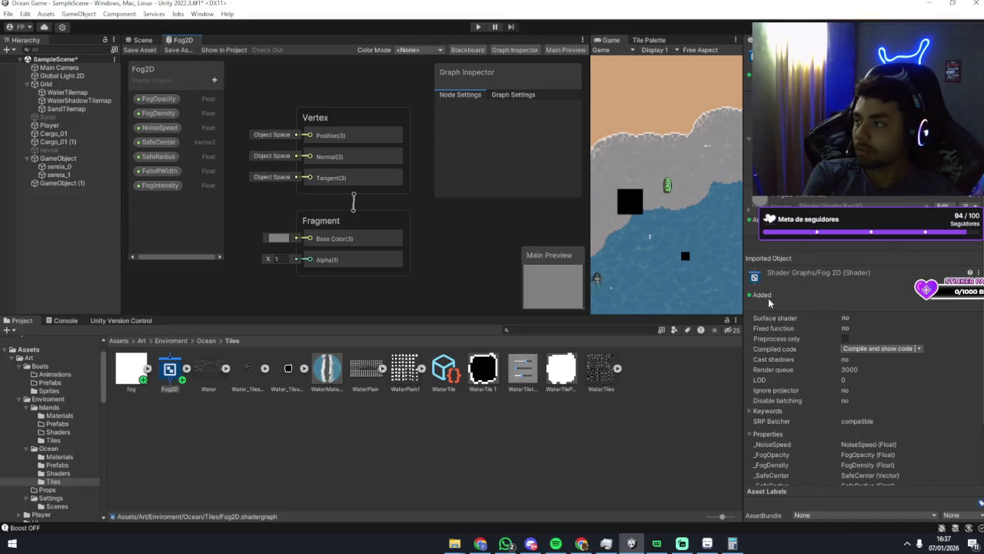
{"action": "scroll", "coordinate": [426, 223], "scroll_direction": "down", "scroll_amount": 3}
{"action": "right_click", "coordinate": [428, 222]}
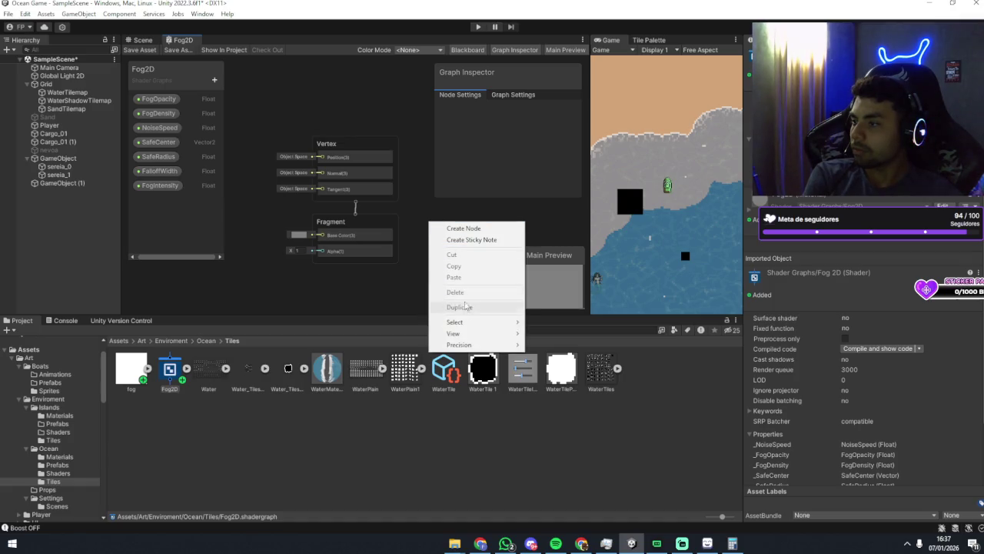
{"action": "left_click", "coordinate": [462, 229]}
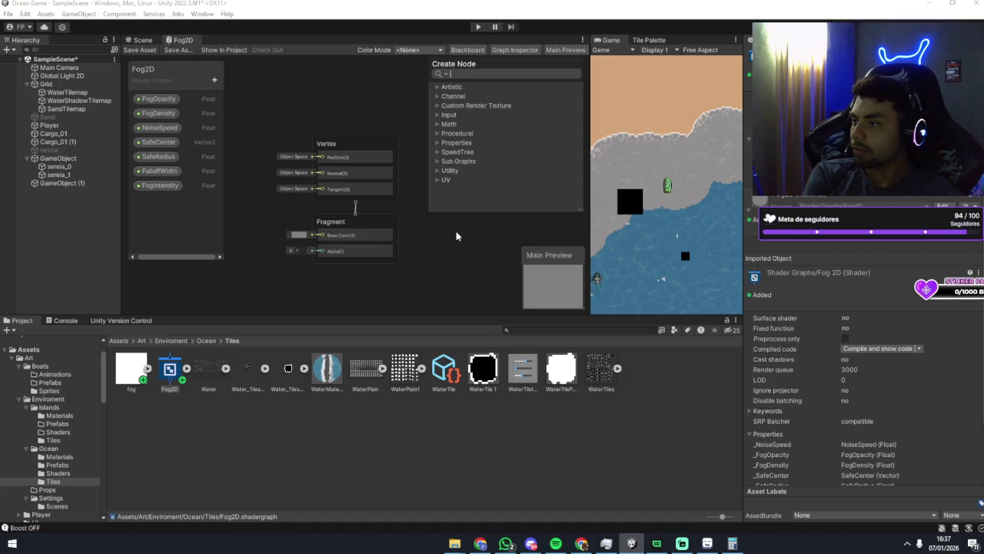
{"action": "key", "text": "Escape"}
{"action": "right_click", "coordinate": [400, 223]}
{"action": "left_click", "coordinate": [429, 229]}
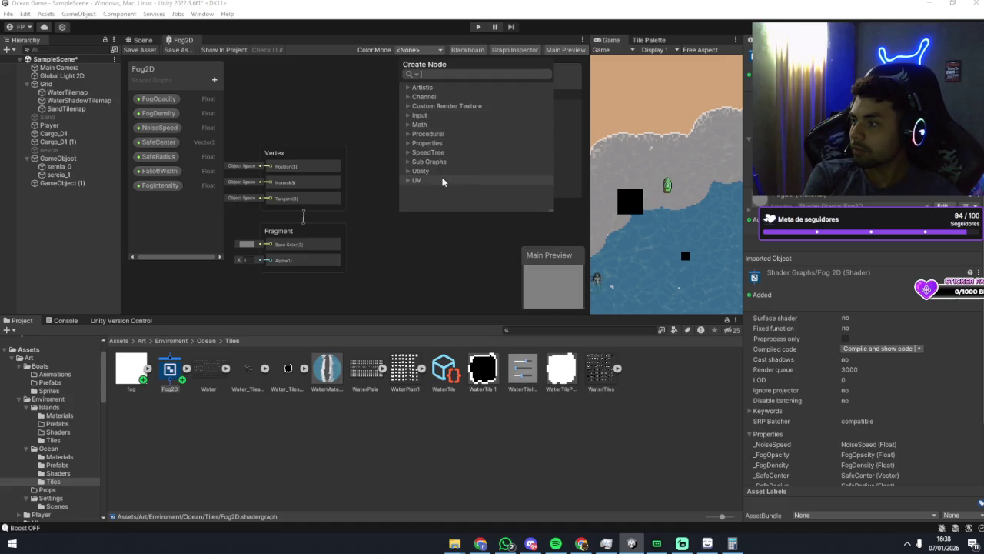
{"action": "left_click", "coordinate": [422, 115]}
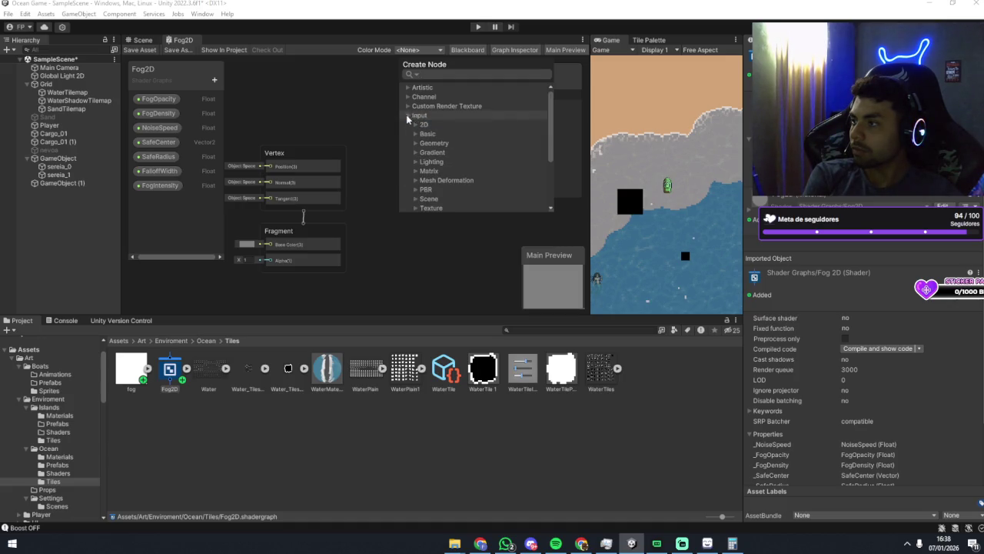
{"action": "scroll", "coordinate": [467, 172], "scroll_direction": "down", "scroll_amount": 2}
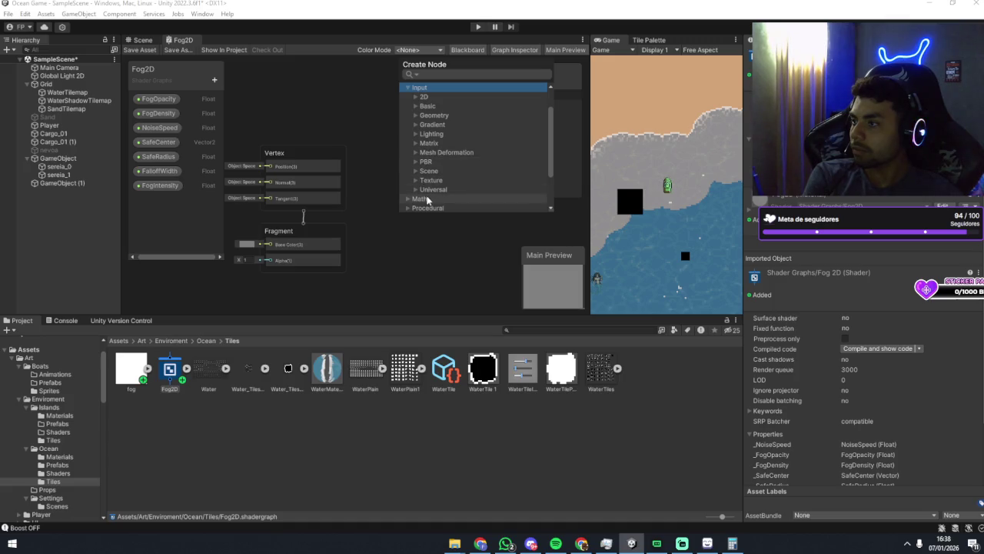
{"action": "left_click", "coordinate": [416, 98]}
{"action": "left_click", "coordinate": [416, 98]}
{"action": "left_click", "coordinate": [415, 106]}
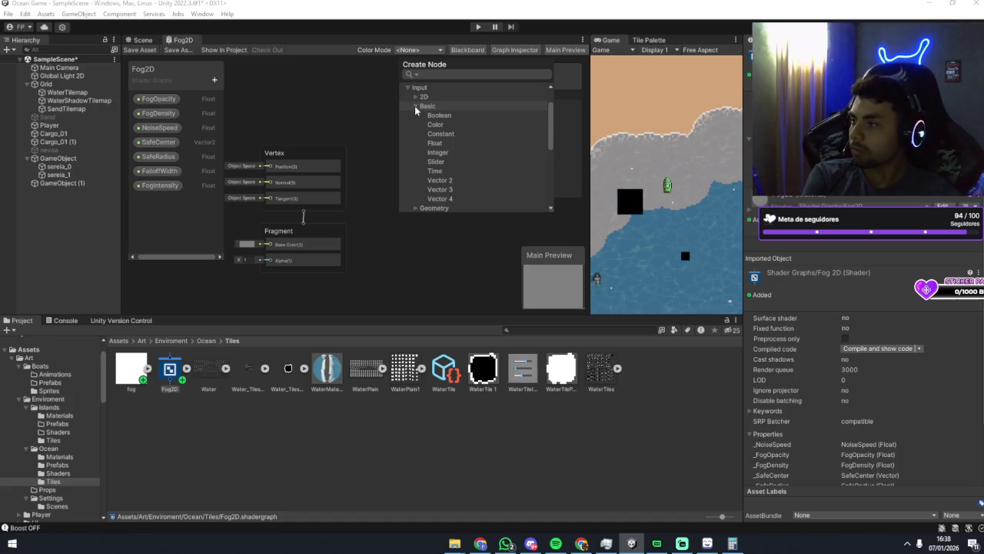
{"action": "left_click", "coordinate": [415, 106]}
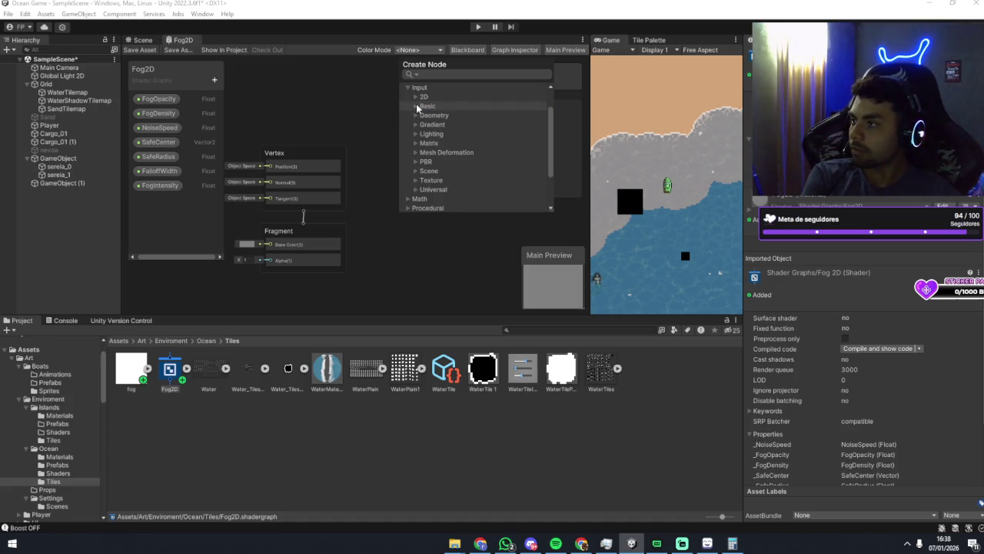
{"action": "left_click", "coordinate": [379, 106]}
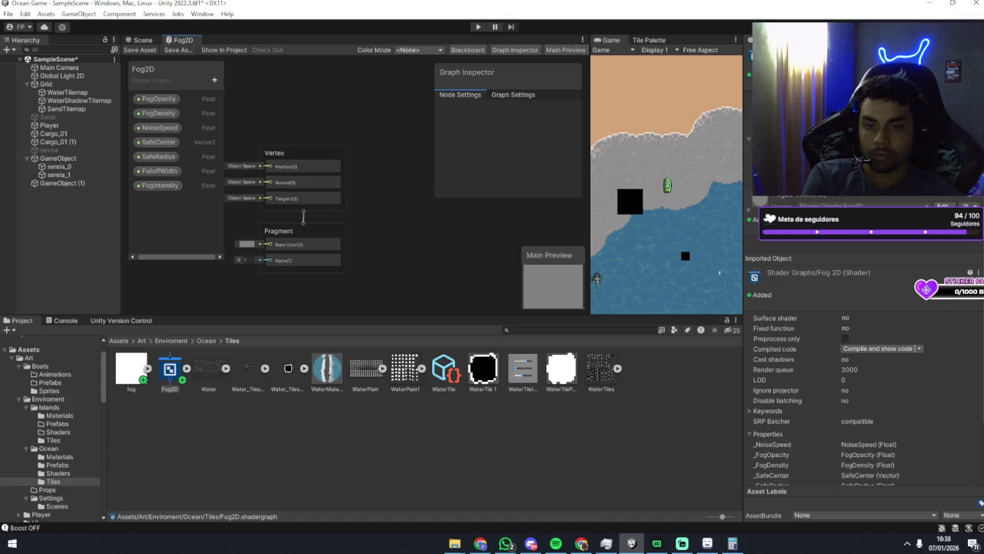
{"action": "key", "text": "alt+Tab"}
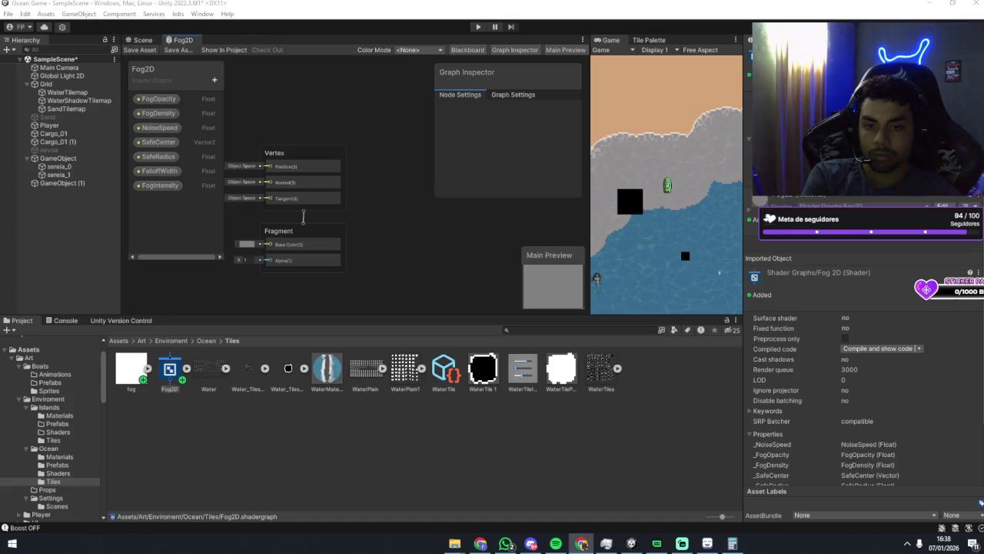
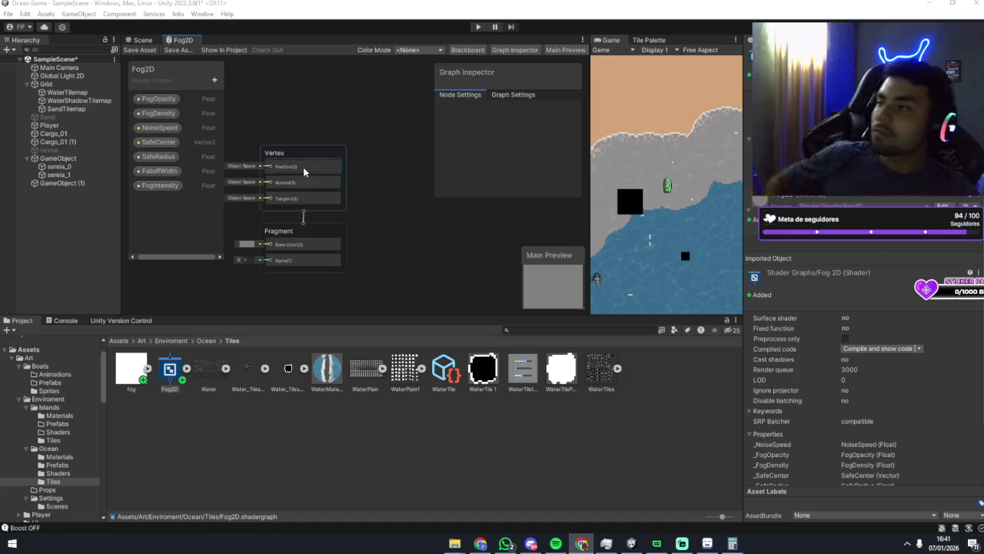
Open the Create Node browser and expand the Channel and Input categories.
{"action": "right_click", "coordinate": [344, 130]}
{"action": "left_click", "coordinate": [379, 136]}
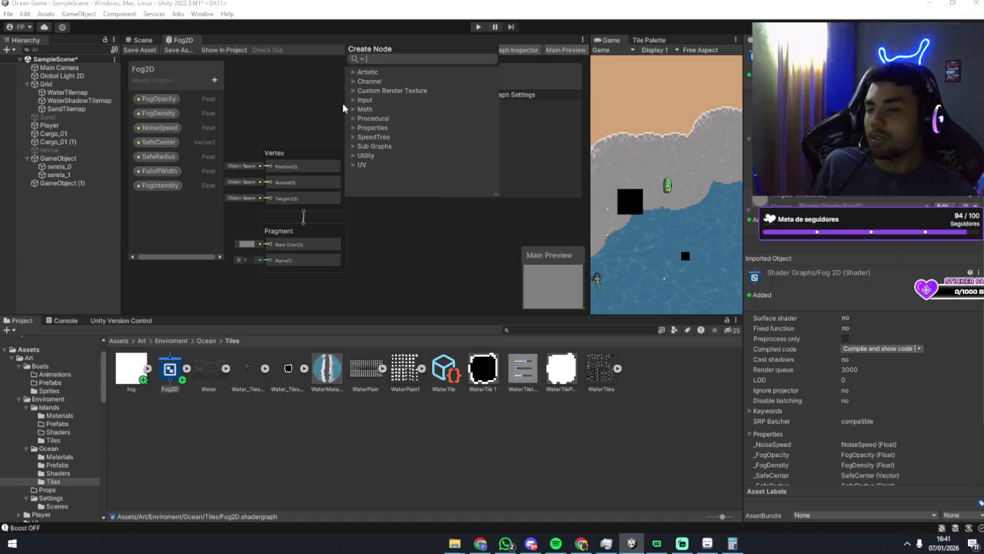
{"action": "left_click", "coordinate": [354, 81]}
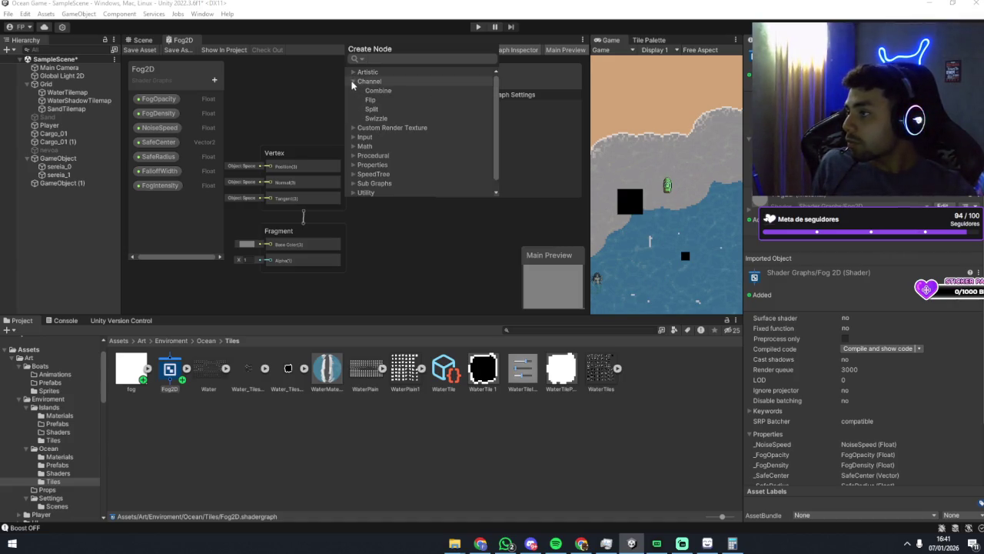
{"action": "left_click", "coordinate": [354, 81]}
{"action": "left_click", "coordinate": [354, 99]}
{"action": "scroll", "coordinate": [359, 131], "scroll_direction": "down", "scroll_amount": 2}
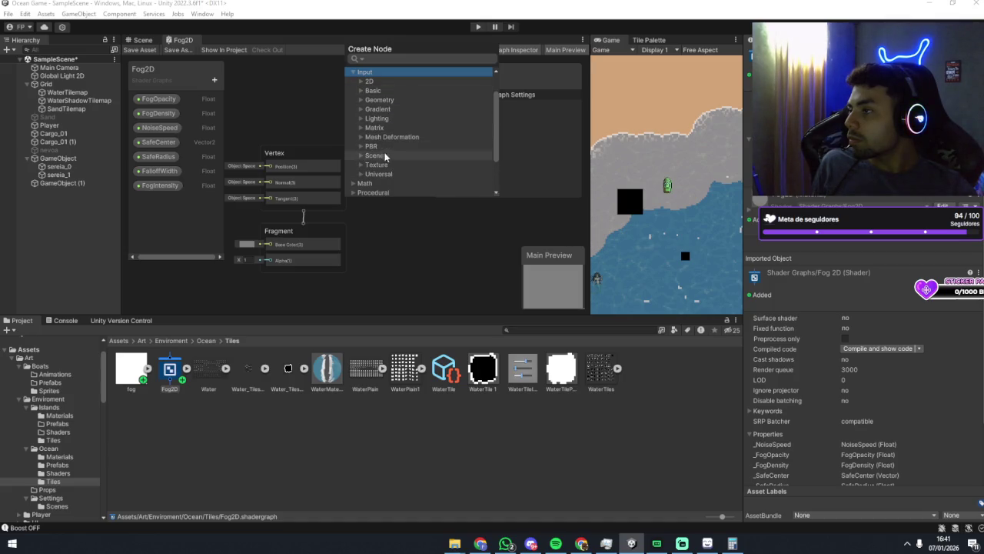
Expand the Math category to view its node groups, then collapse it.
{"action": "left_click", "coordinate": [355, 72]}
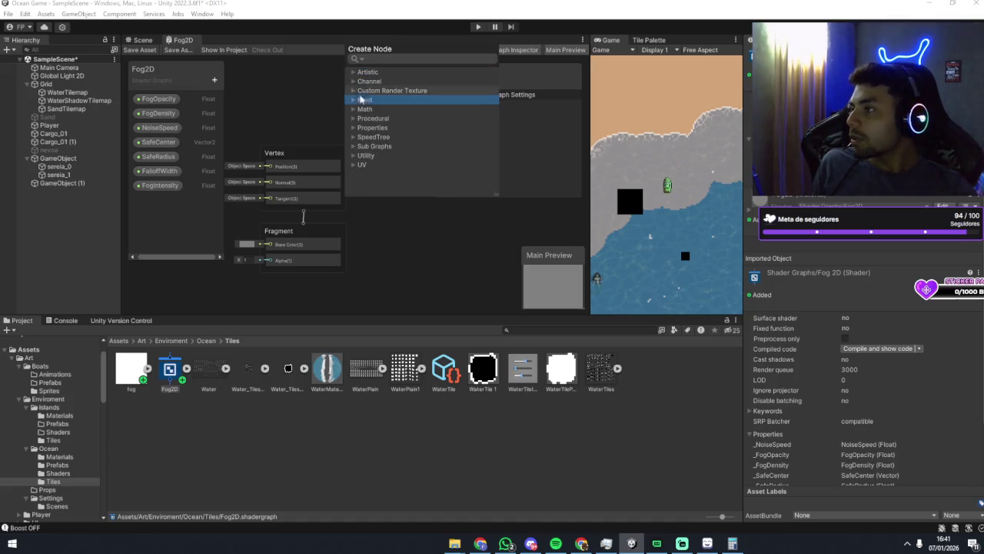
{"action": "left_click", "coordinate": [355, 109]}
{"action": "scroll", "coordinate": [357, 123], "scroll_direction": "down", "scroll_amount": 1}
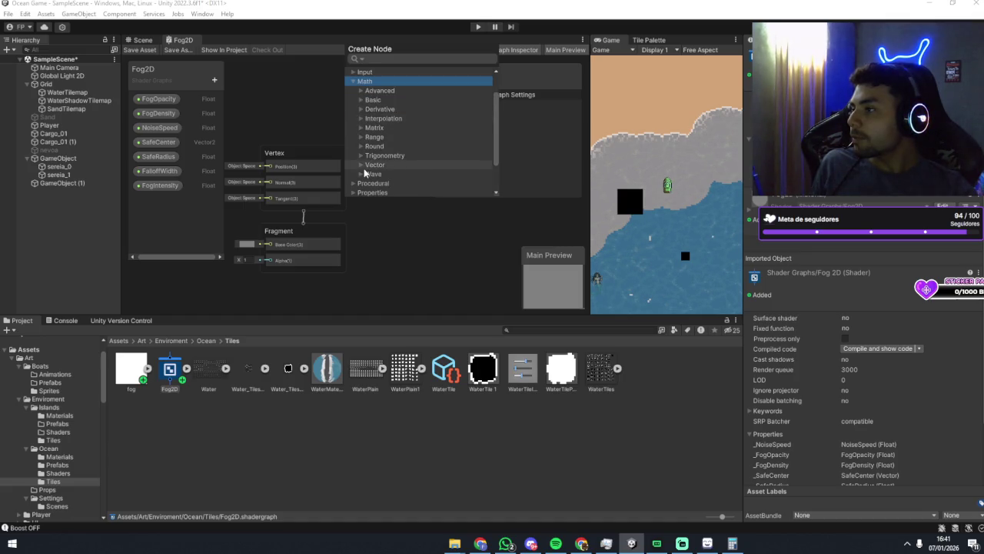
{"action": "left_click", "coordinate": [353, 80]}
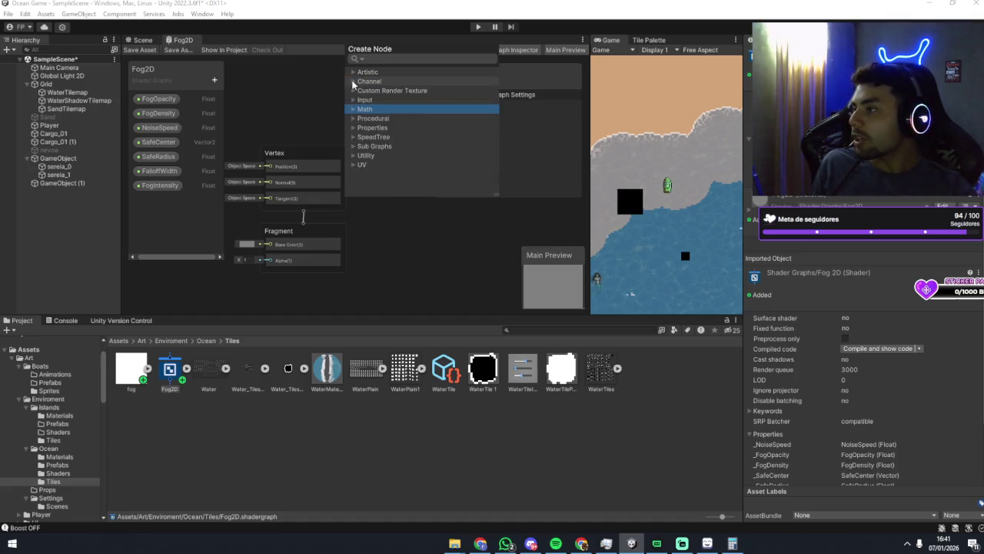
Browse the Procedural Noise and Shape groups, then briefly list the Properties nodes.
{"action": "left_click", "coordinate": [353, 119]}
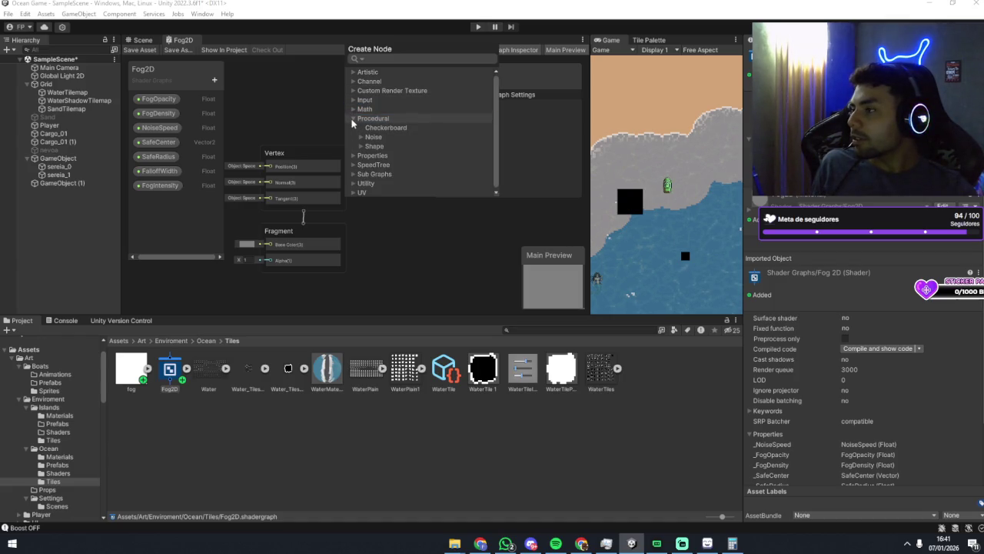
{"action": "left_click", "coordinate": [361, 136]}
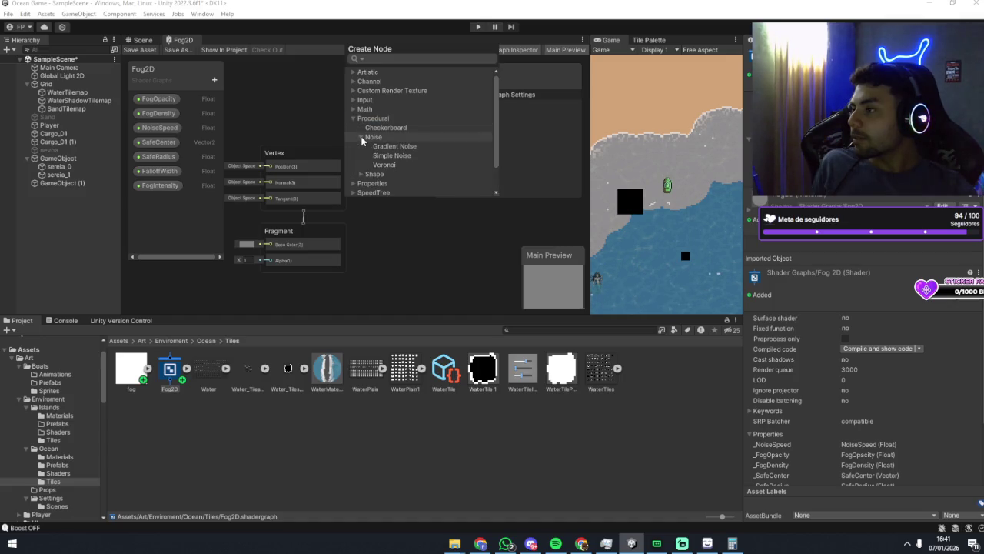
{"action": "left_click", "coordinate": [361, 138]}
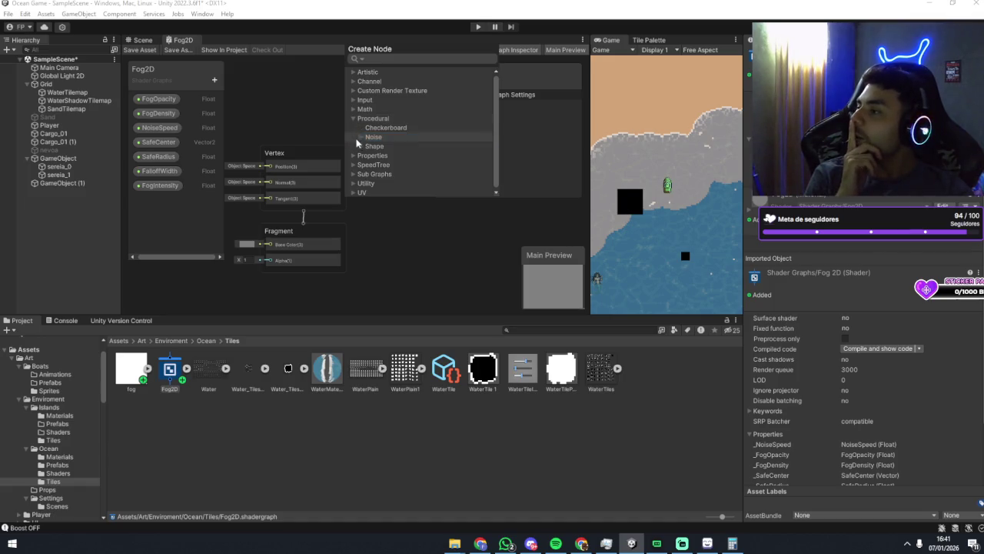
{"action": "left_click", "coordinate": [361, 146]}
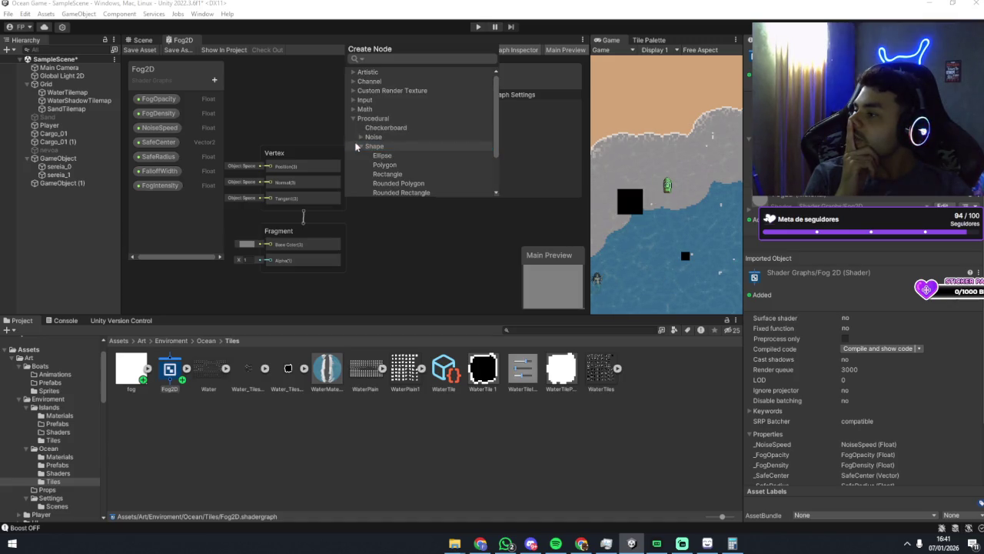
{"action": "left_click", "coordinate": [360, 144]}
{"action": "left_click", "coordinate": [360, 138]}
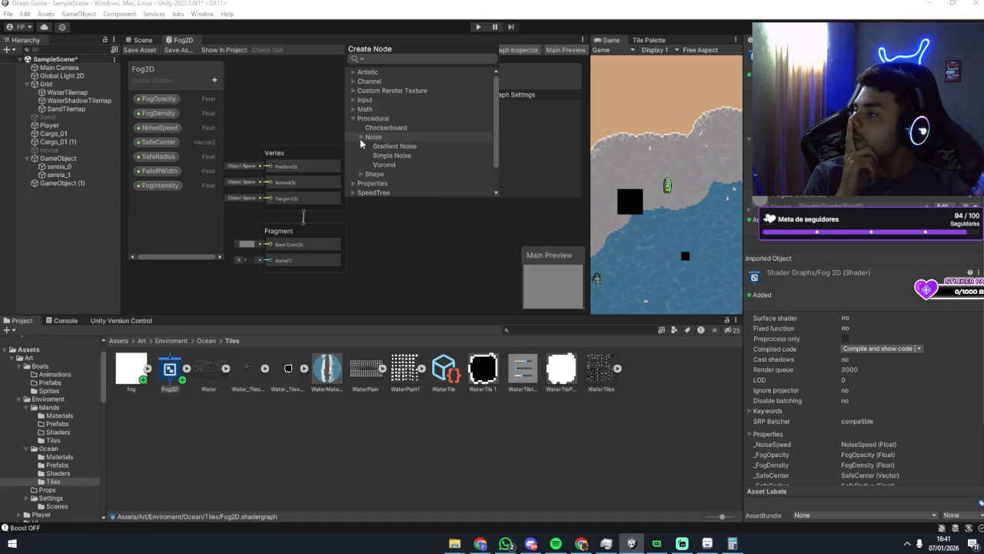
{"action": "left_click", "coordinate": [360, 139]}
{"action": "left_click", "coordinate": [360, 118]}
{"action": "left_click", "coordinate": [353, 128]}
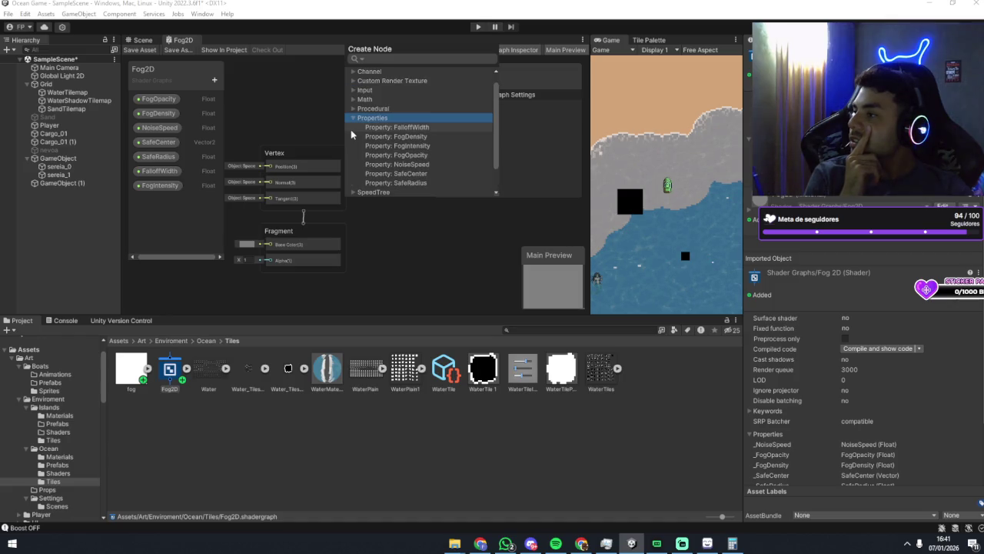
{"action": "left_click", "coordinate": [352, 119]}
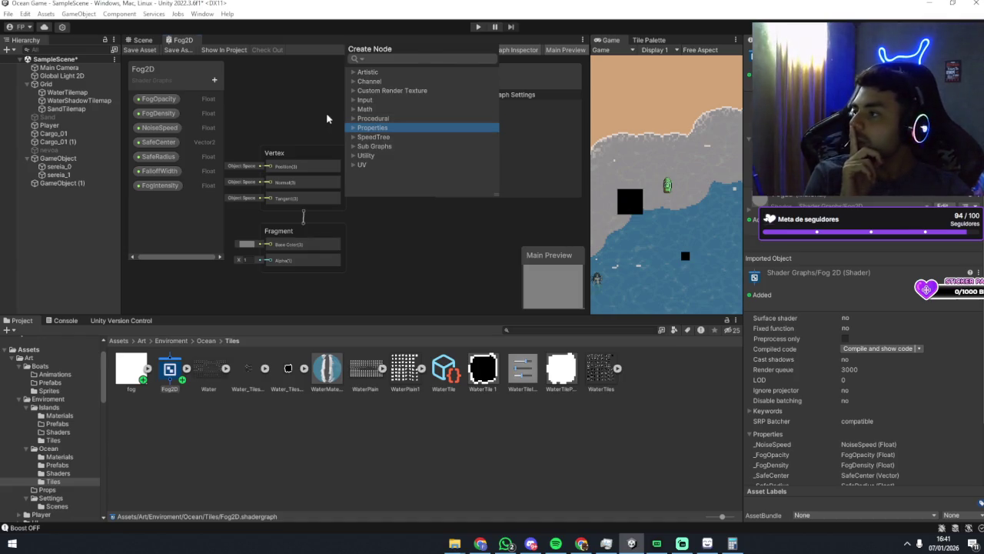
Add a sticky note to the graph, then undo it with Ctrl+Z.
{"action": "right_click", "coordinate": [365, 134]}
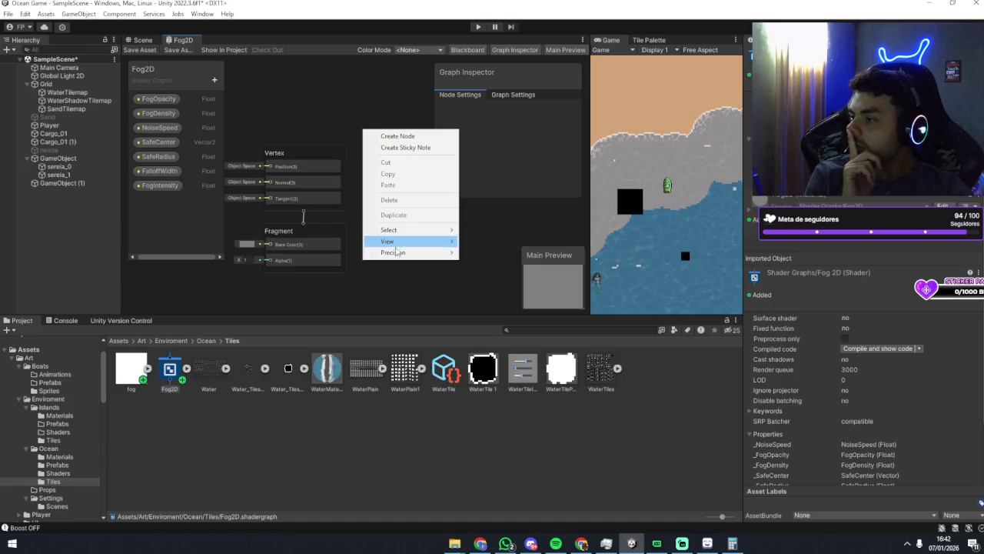
{"action": "mouse_move", "coordinate": [395, 260]}
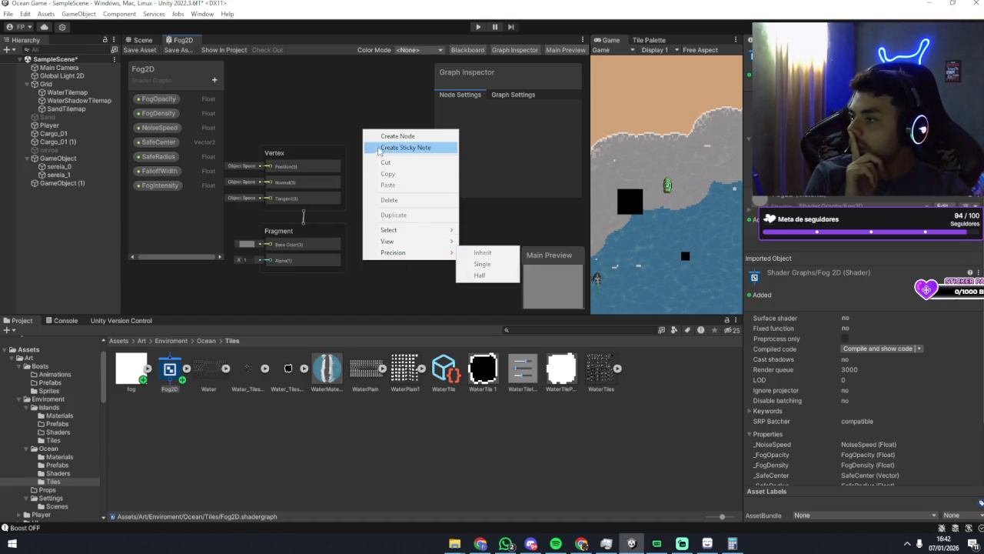
{"action": "left_click", "coordinate": [392, 146]}
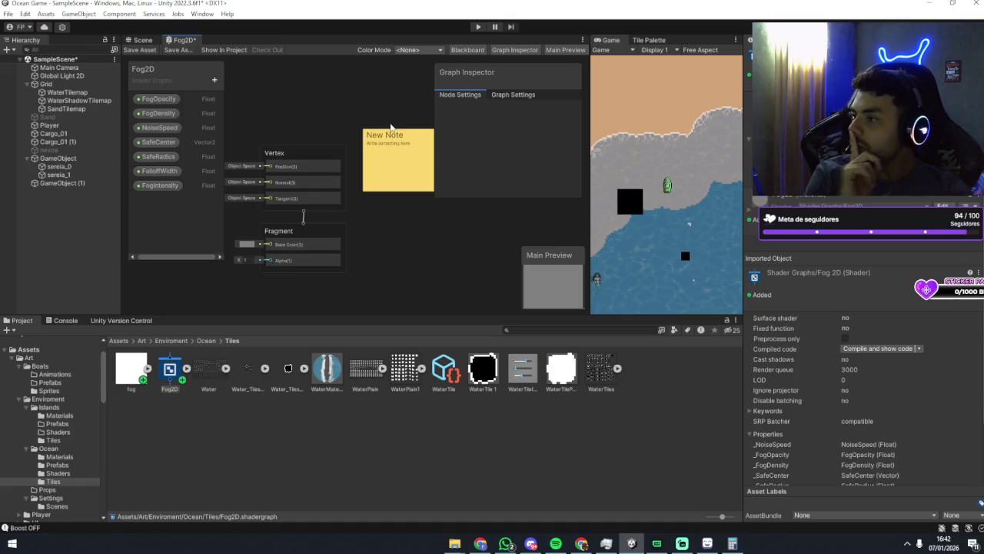
{"action": "key", "text": "ctrl+z"}
Reopen the Create Node browser and look through the UV, Sub Graphs and Properties entries.
{"action": "right_click", "coordinate": [381, 132]}
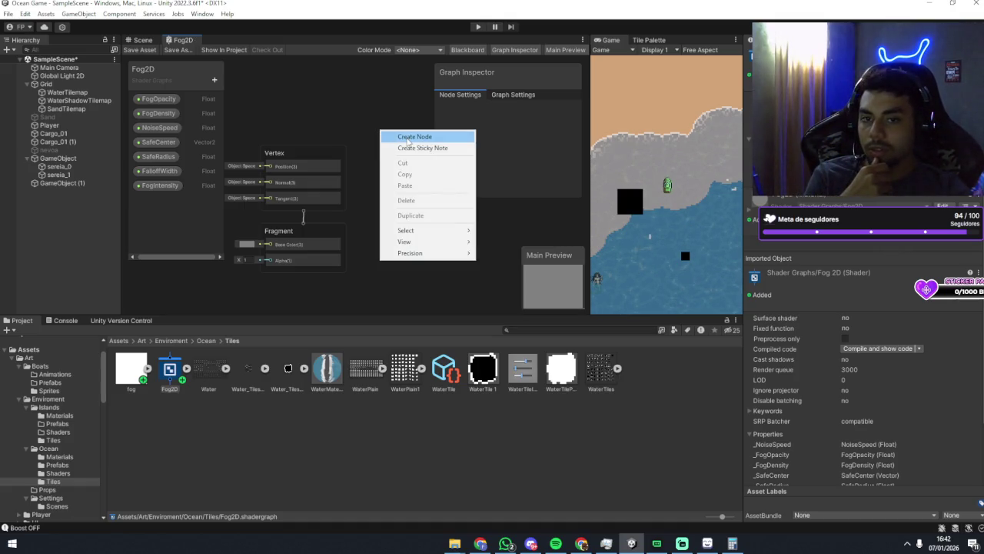
{"action": "left_click", "coordinate": [408, 138]}
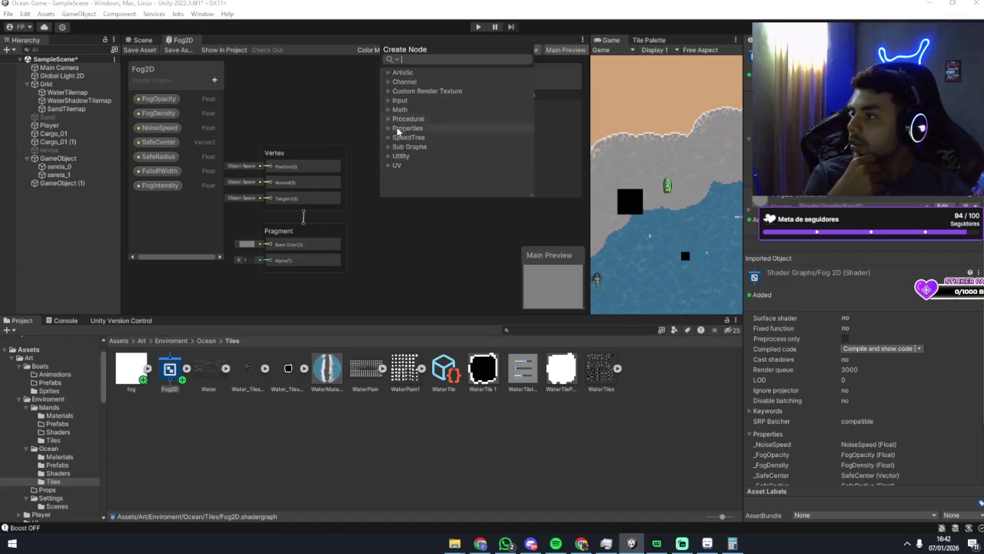
{"action": "left_click", "coordinate": [391, 165]}
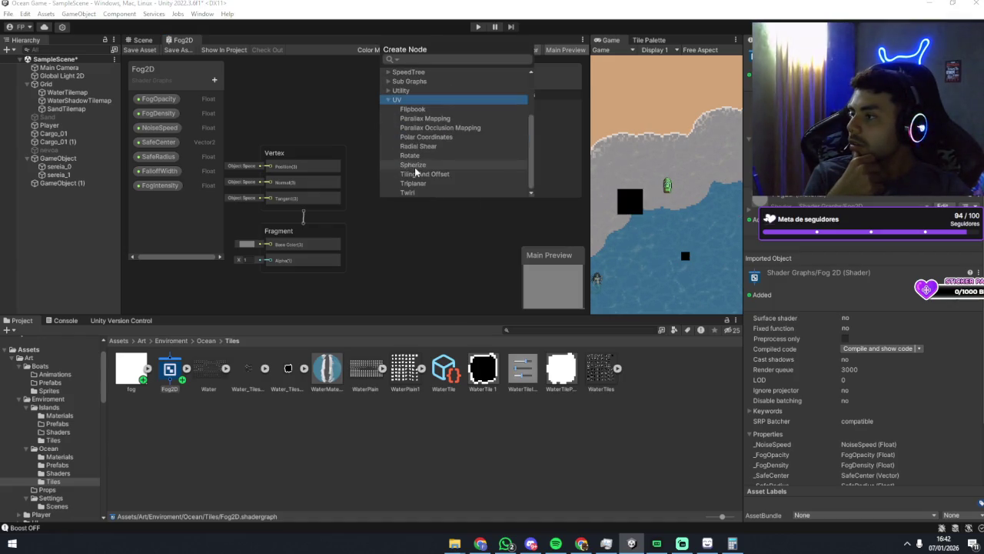
{"action": "scroll", "coordinate": [399, 162], "scroll_direction": "down", "scroll_amount": 1}
{"action": "left_click", "coordinate": [391, 155]}
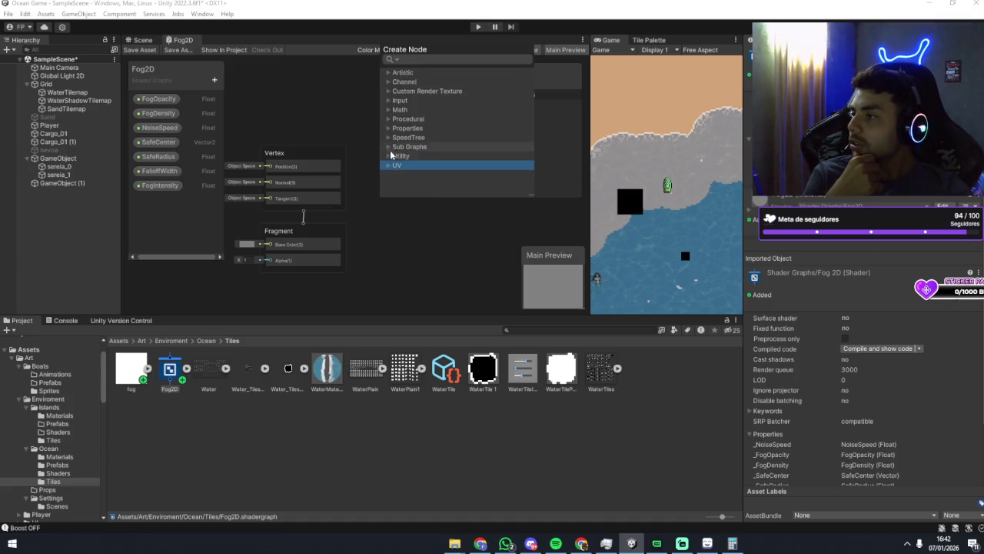
{"action": "left_click", "coordinate": [389, 153]}
{"action": "left_click", "coordinate": [389, 154]}
{"action": "left_click", "coordinate": [387, 145]}
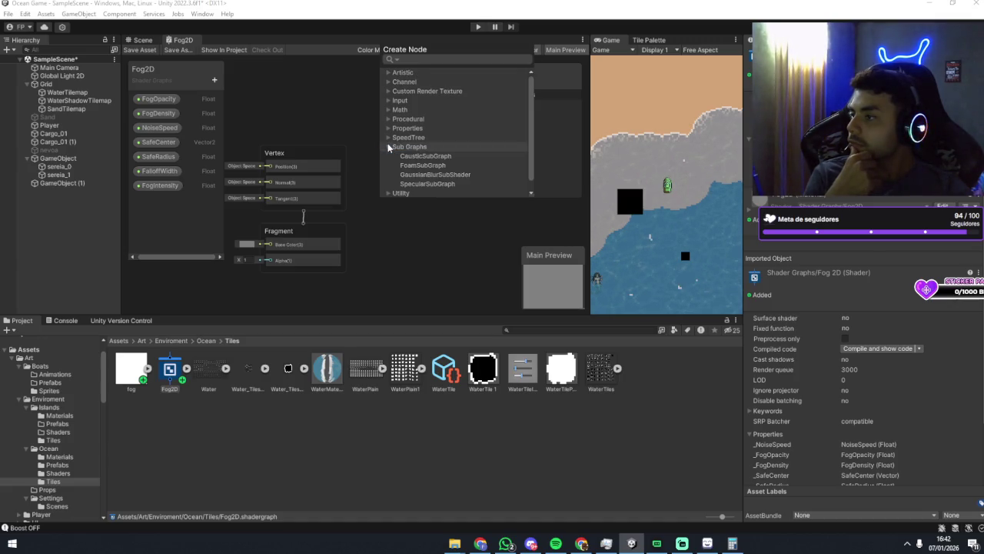
{"action": "left_click", "coordinate": [388, 143]}
{"action": "left_click", "coordinate": [387, 136]}
{"action": "left_click", "coordinate": [387, 136]}
{"action": "left_click", "coordinate": [387, 129]}
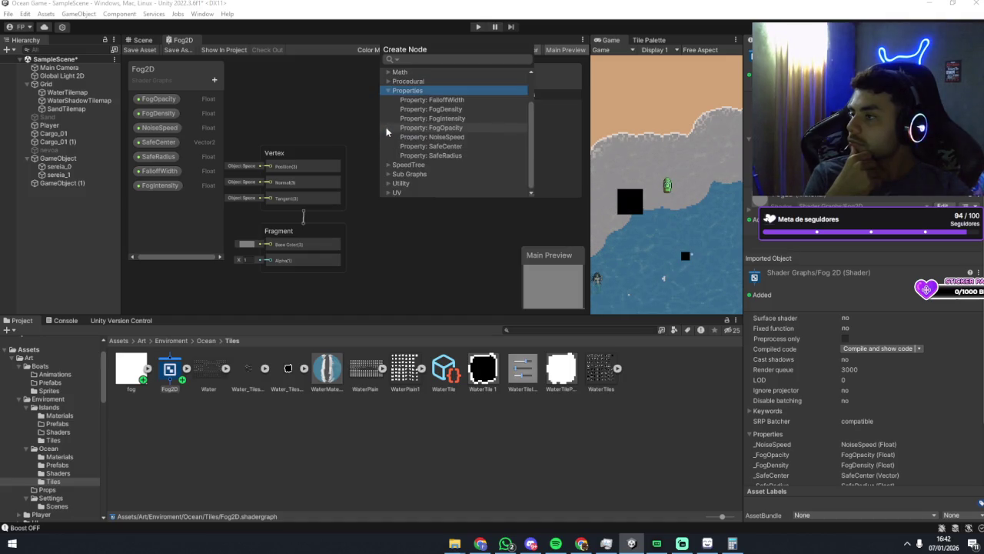
{"action": "left_click", "coordinate": [388, 127]}
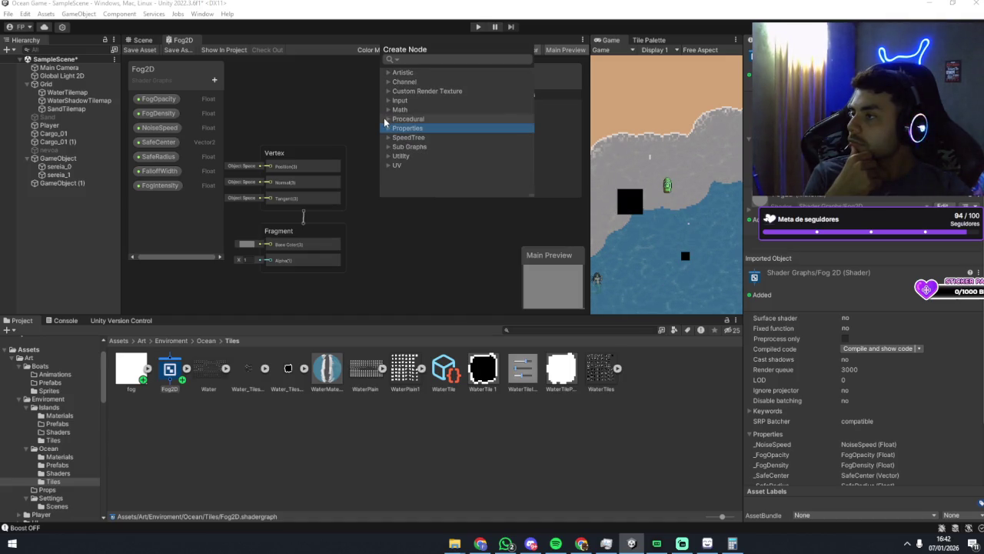
Expand Math and check the Vector math nodes.
{"action": "left_click", "coordinate": [387, 119]}
{"action": "left_click", "coordinate": [387, 118]}
{"action": "left_click", "coordinate": [388, 110]}
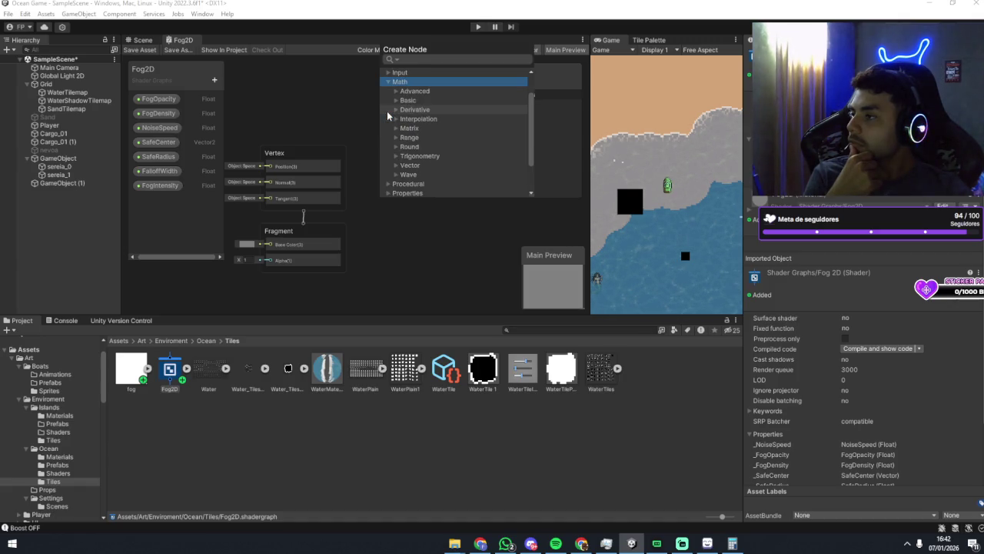
{"action": "left_click", "coordinate": [398, 164]}
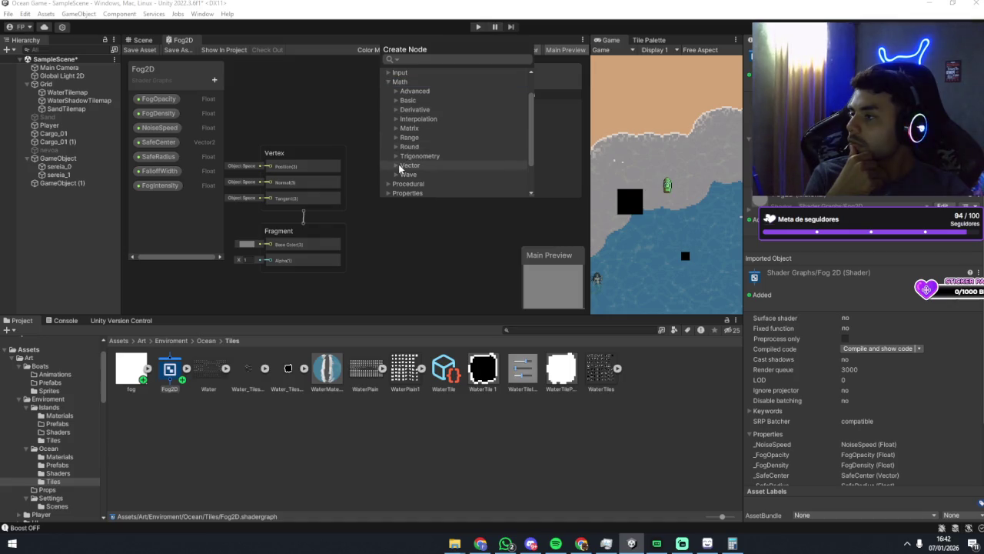
{"action": "left_click", "coordinate": [399, 164]}
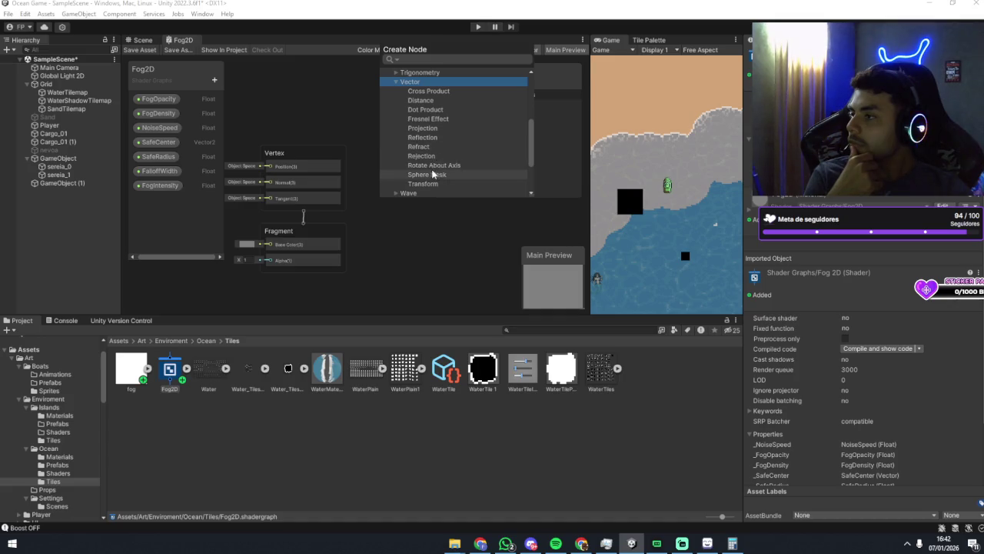
{"action": "scroll", "coordinate": [417, 134], "scroll_direction": "up", "scroll_amount": 5}
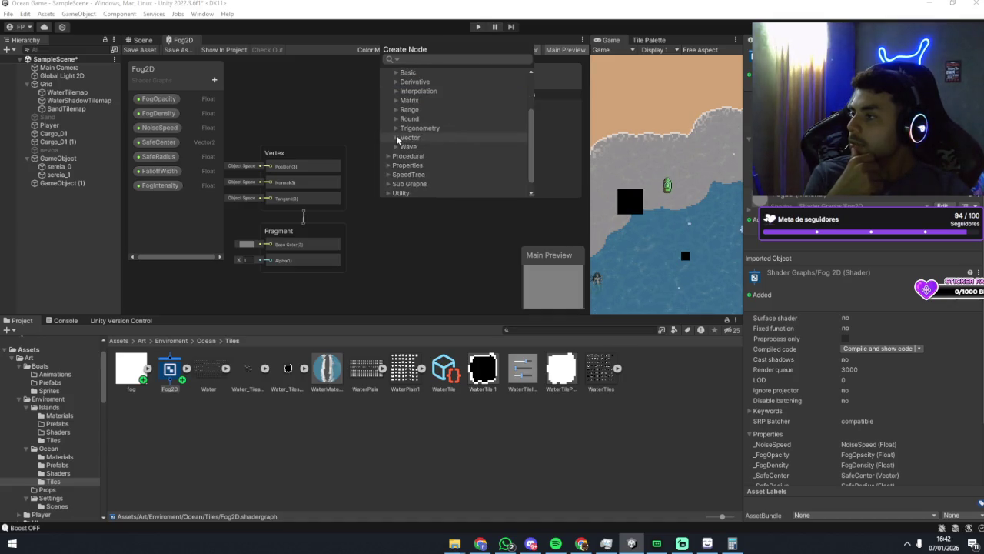
Expand Input and look through the Basic input nodes like Float and Vector 2.
{"action": "left_click", "coordinate": [388, 100]}
{"action": "left_click", "coordinate": [396, 109]}
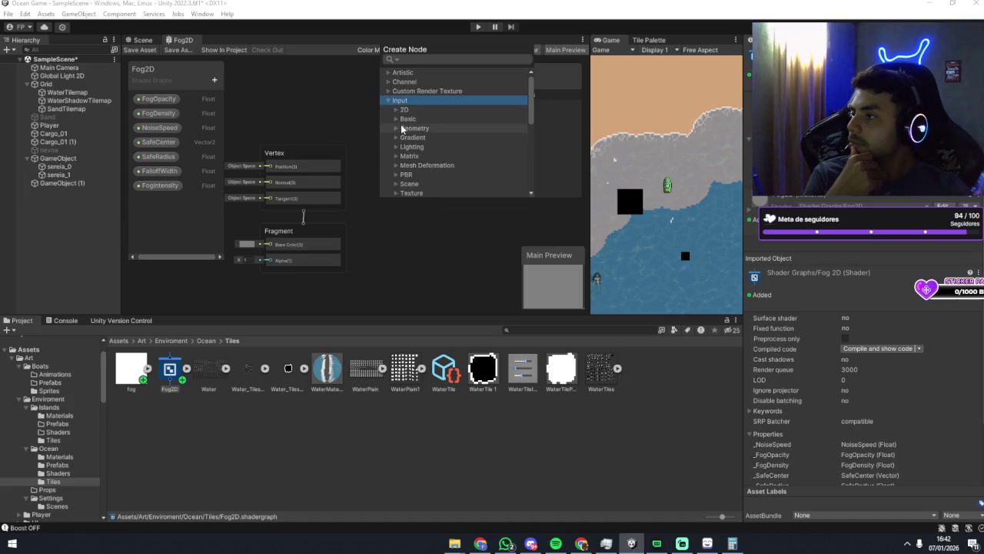
{"action": "left_click", "coordinate": [396, 128]}
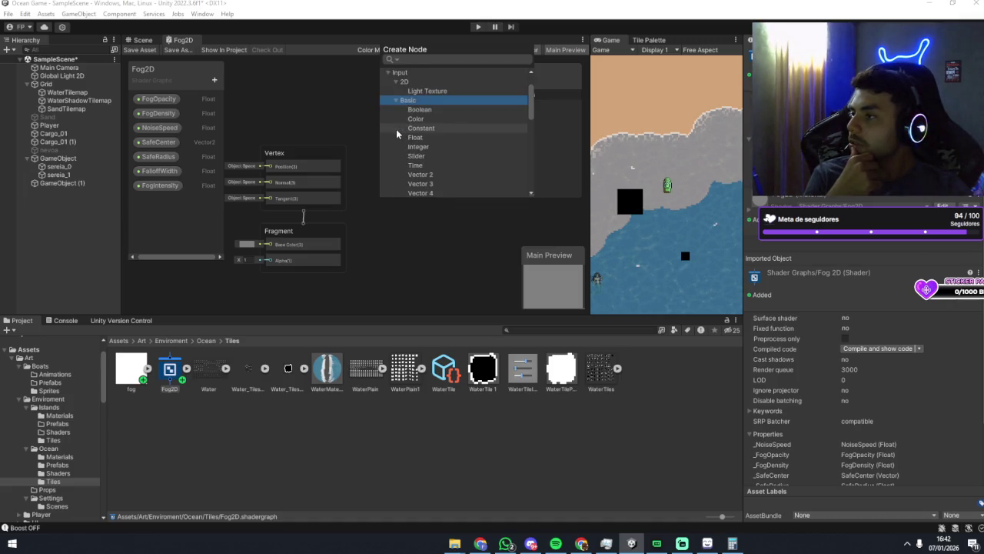
{"action": "scroll", "coordinate": [398, 128], "scroll_direction": "down", "scroll_amount": 2}
{"action": "scroll", "coordinate": [416, 159], "scroll_direction": "up", "scroll_amount": 1}
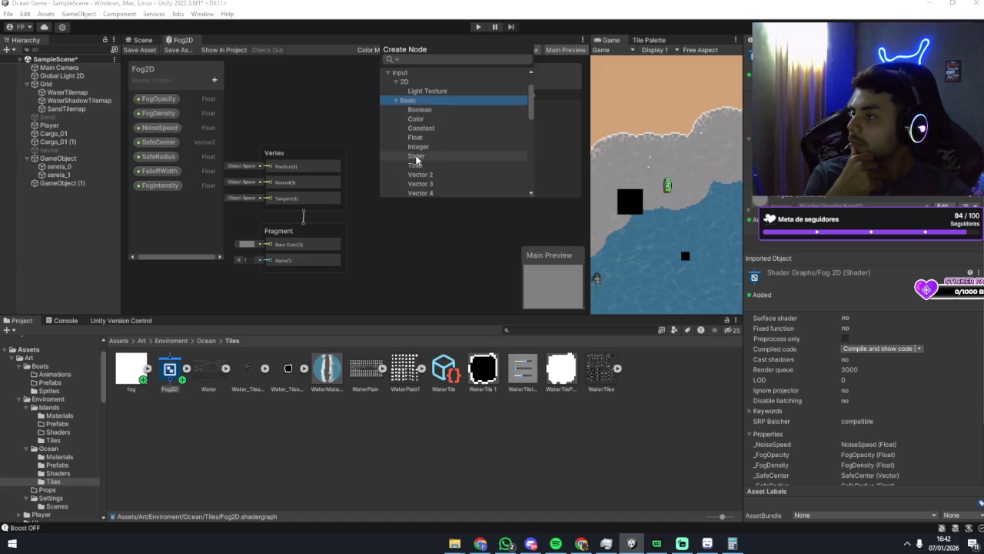
{"action": "scroll", "coordinate": [427, 153], "scroll_direction": "down", "scroll_amount": 1}
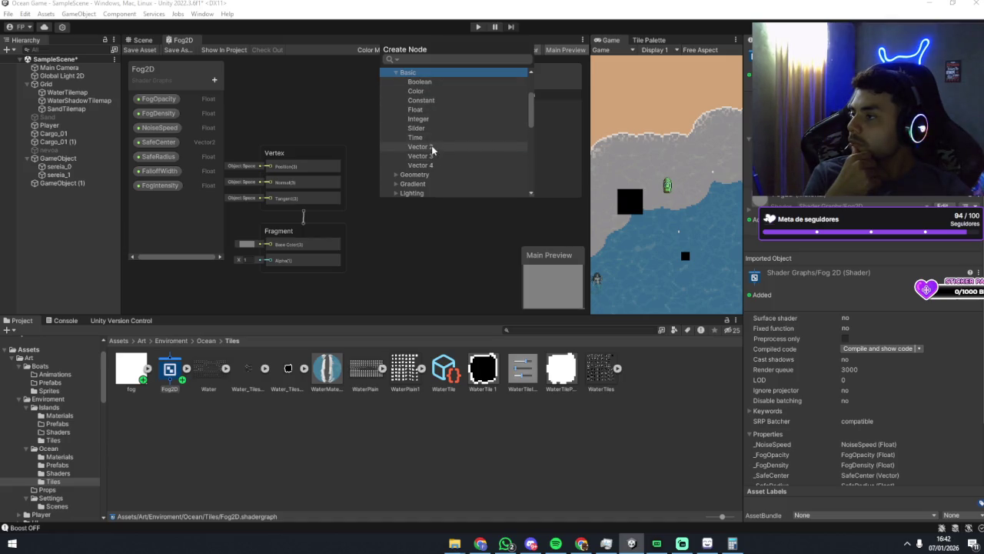
{"action": "left_click", "coordinate": [431, 145]}
{"action": "scroll", "coordinate": [427, 147], "scroll_direction": "down", "scroll_amount": 1}
Add the Position node from Input > Geometry to the Fog2D graph.
{"action": "left_click", "coordinate": [397, 146]}
{"action": "scroll", "coordinate": [399, 145], "scroll_direction": "down", "scroll_amount": 2}
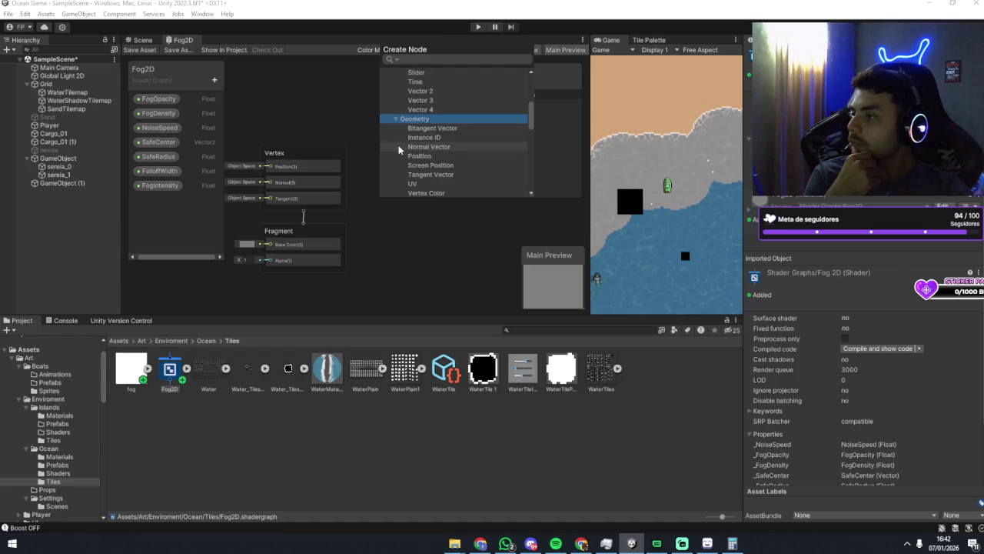
{"action": "left_click", "coordinate": [416, 129]}
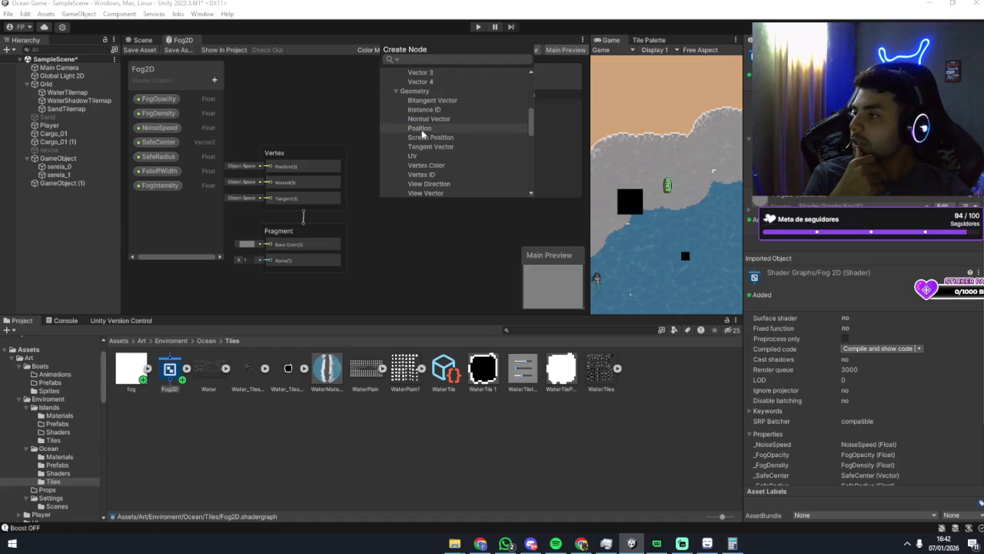
{"action": "scroll", "coordinate": [415, 131], "scroll_direction": "down", "scroll_amount": 2}
{"action": "scroll", "coordinate": [396, 148], "scroll_direction": "up", "scroll_amount": 2}
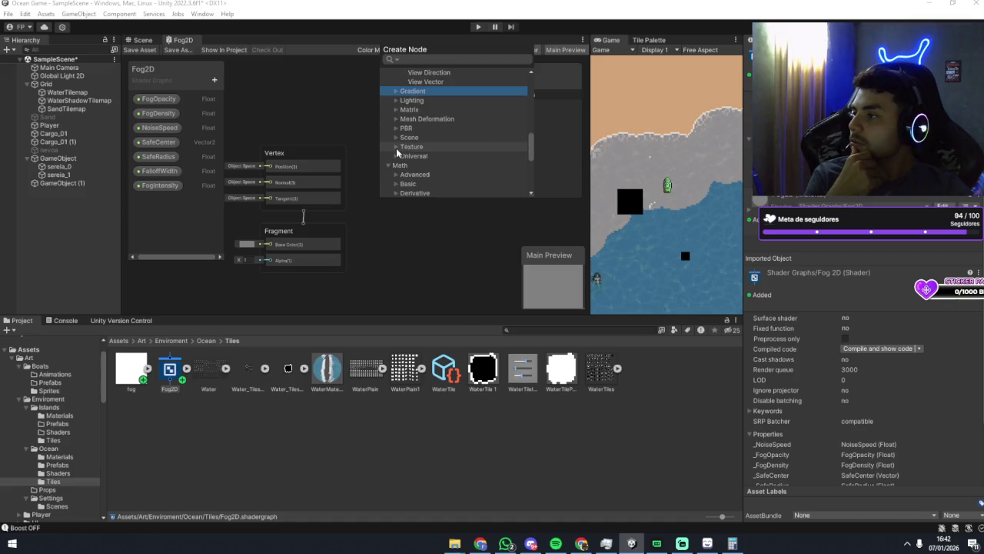
{"action": "double_click", "coordinate": [420, 129]}
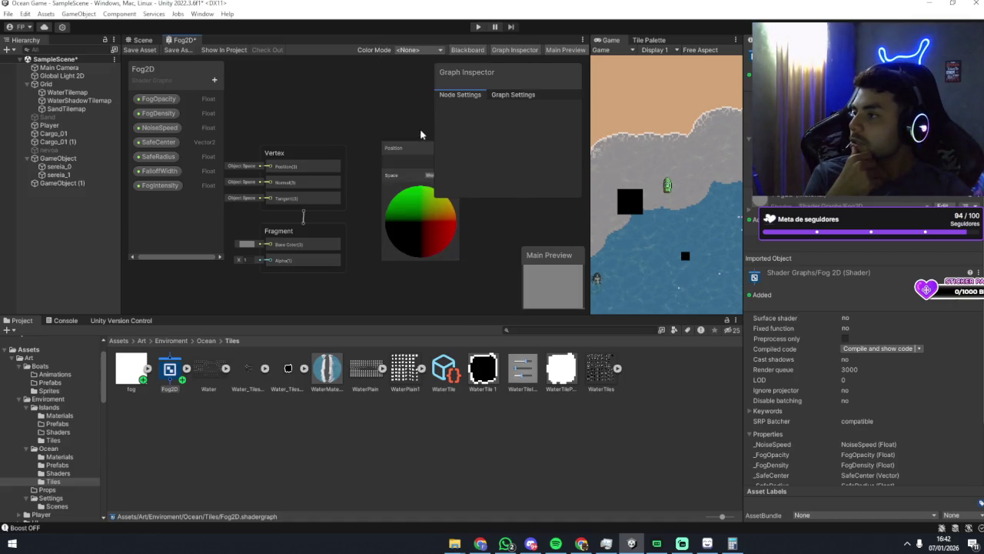
{"action": "left_click_drag", "start_coordinate": [405, 121], "coordinate": [354, 93]}
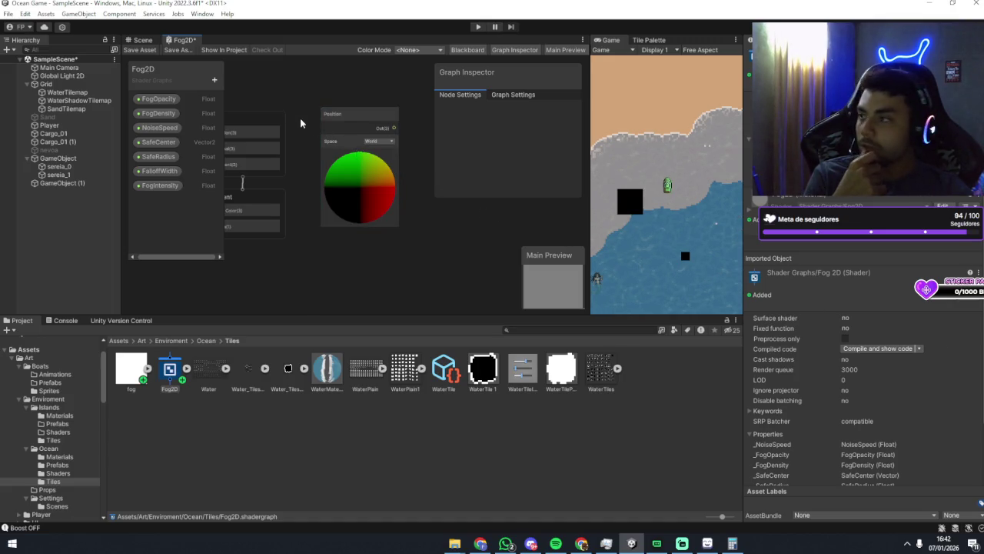
{"action": "left_click", "coordinate": [354, 113]}
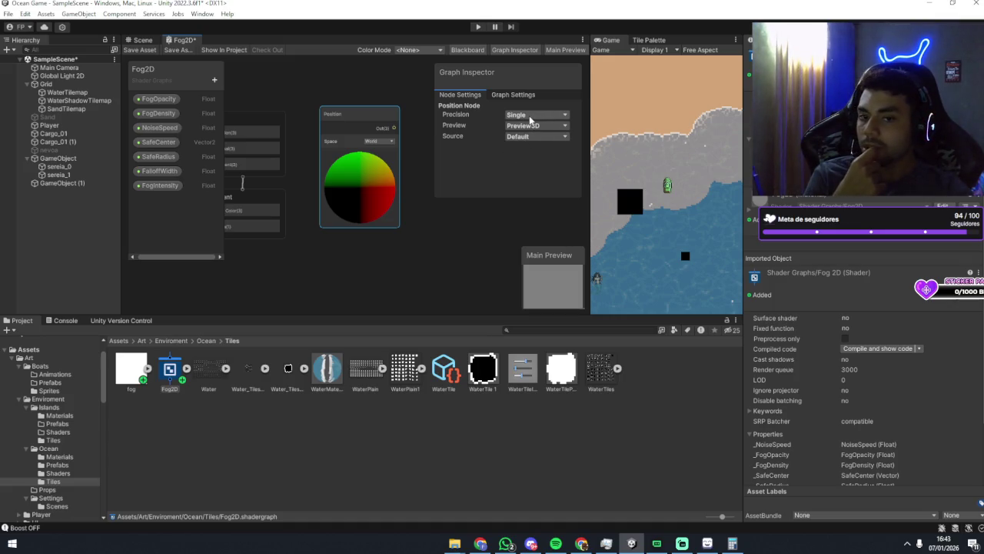
{"action": "scroll", "coordinate": [398, 154], "scroll_direction": "up", "scroll_amount": 3}
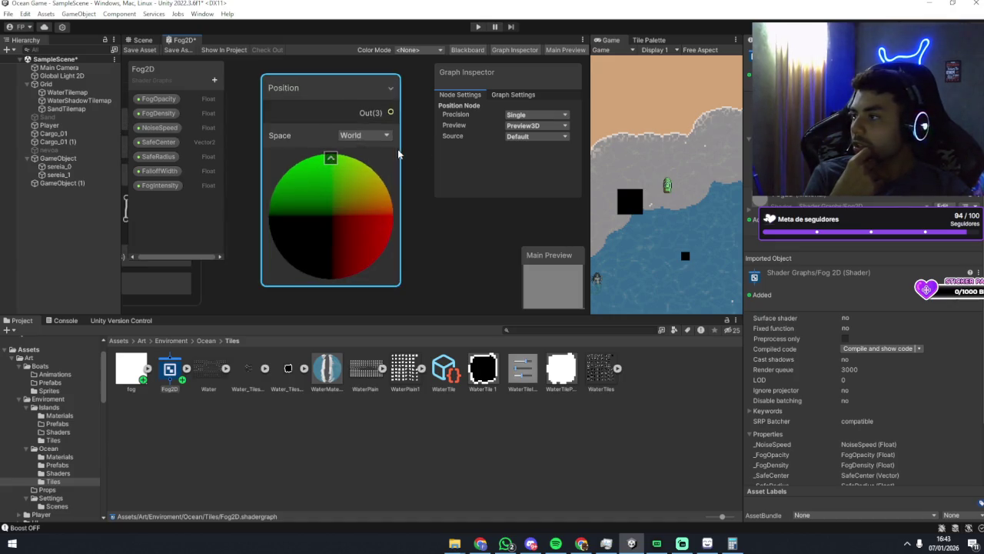
{"action": "left_click", "coordinate": [359, 136]}
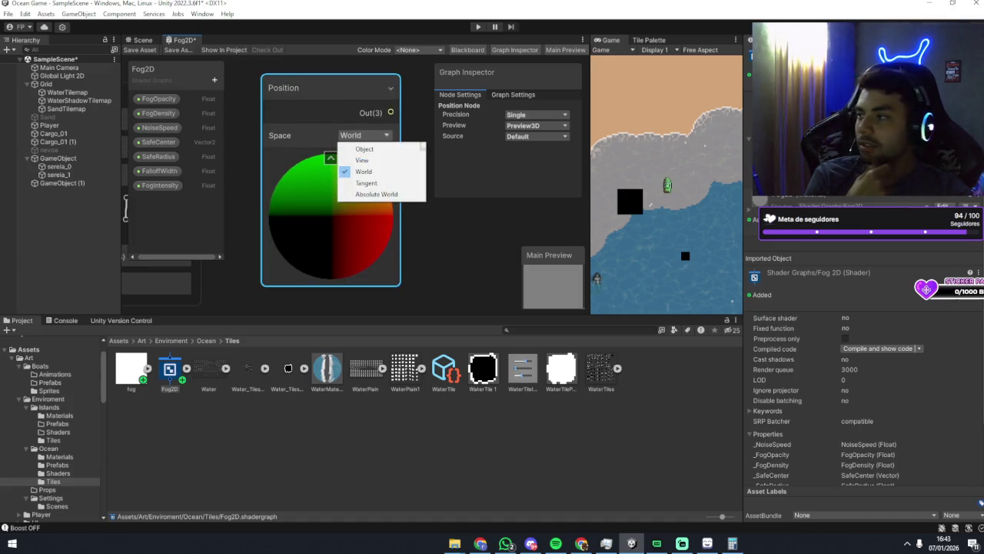
{"action": "left_click", "coordinate": [421, 141]}
{"action": "left_click_drag", "start_coordinate": [423, 176], "coordinate": [382, 157]}
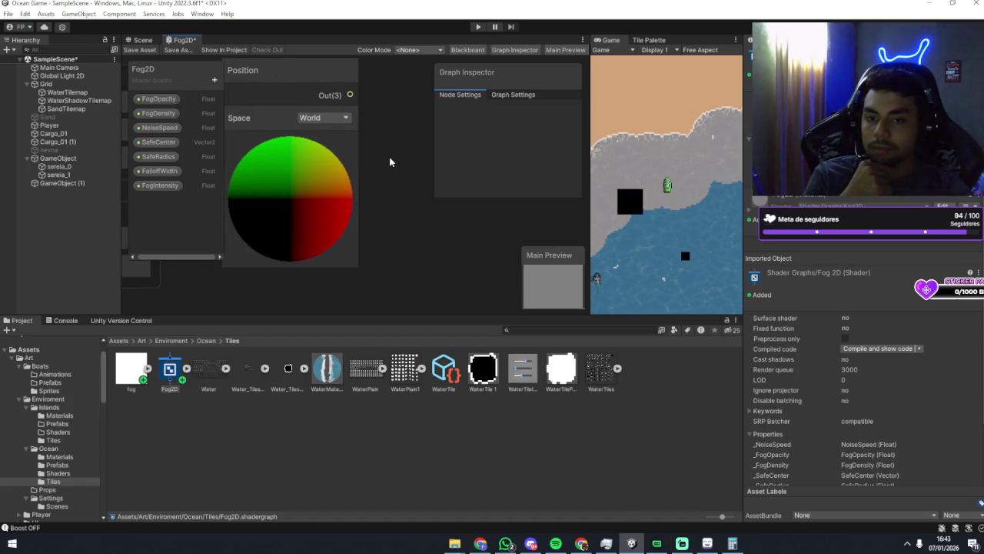
{"action": "scroll", "coordinate": [389, 161], "scroll_direction": "down", "scroll_amount": 3}
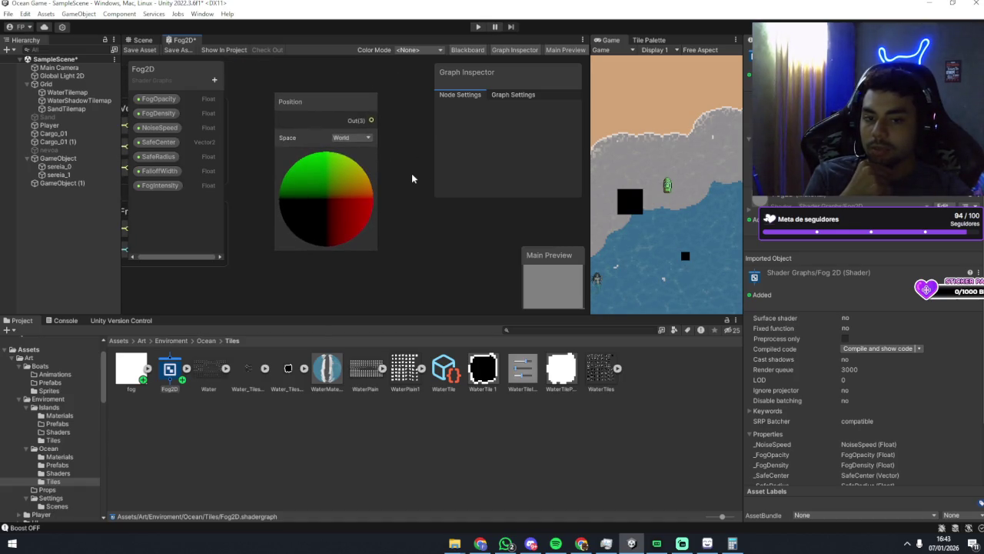
{"action": "left_click_drag", "start_coordinate": [411, 178], "coordinate": [419, 186]}
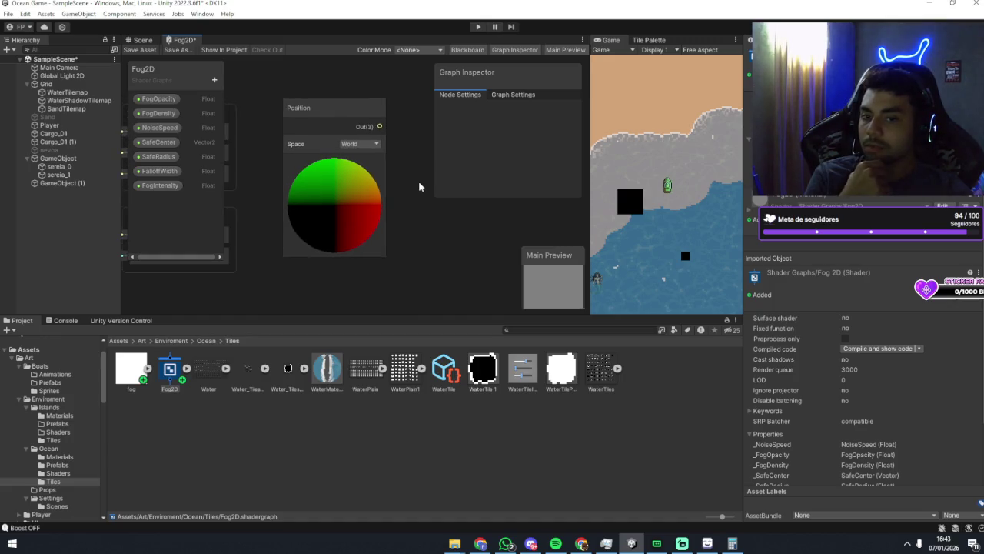
{"action": "scroll", "coordinate": [407, 182], "scroll_direction": "down", "scroll_amount": 1}
{"action": "scroll", "coordinate": [408, 181], "scroll_direction": "up", "scroll_amount": 3}
{"action": "scroll", "coordinate": [411, 183], "scroll_direction": "down", "scroll_amount": 4}
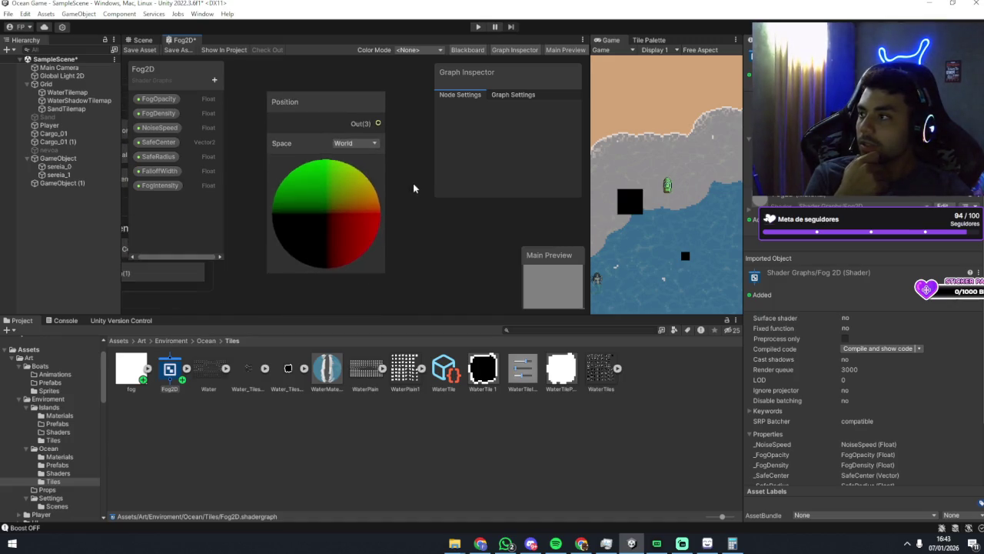
{"action": "left_click_drag", "start_coordinate": [405, 187], "coordinate": [391, 183]}
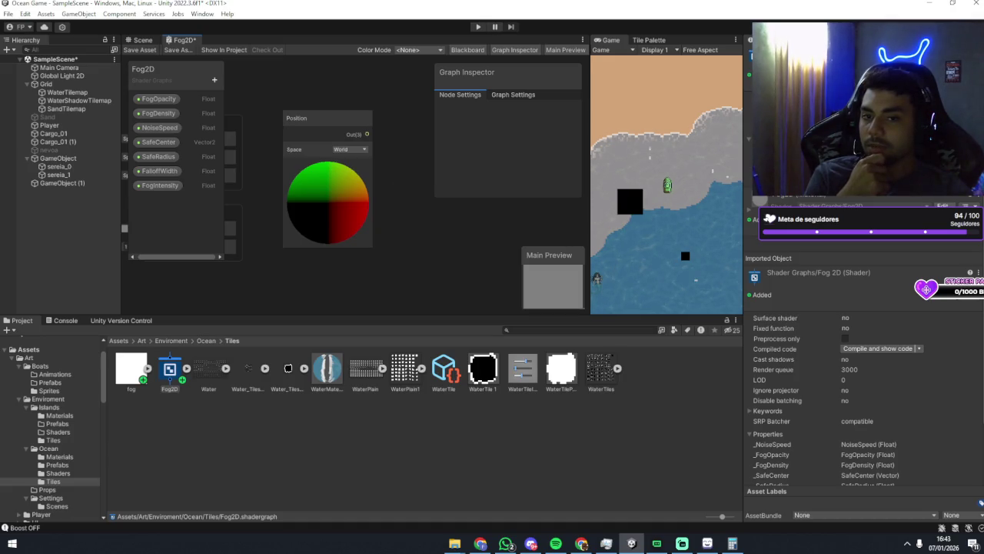
Add a Split node from the Channel category beside the Position node.
{"action": "left_click_drag", "start_coordinate": [356, 193], "coordinate": [326, 193]}
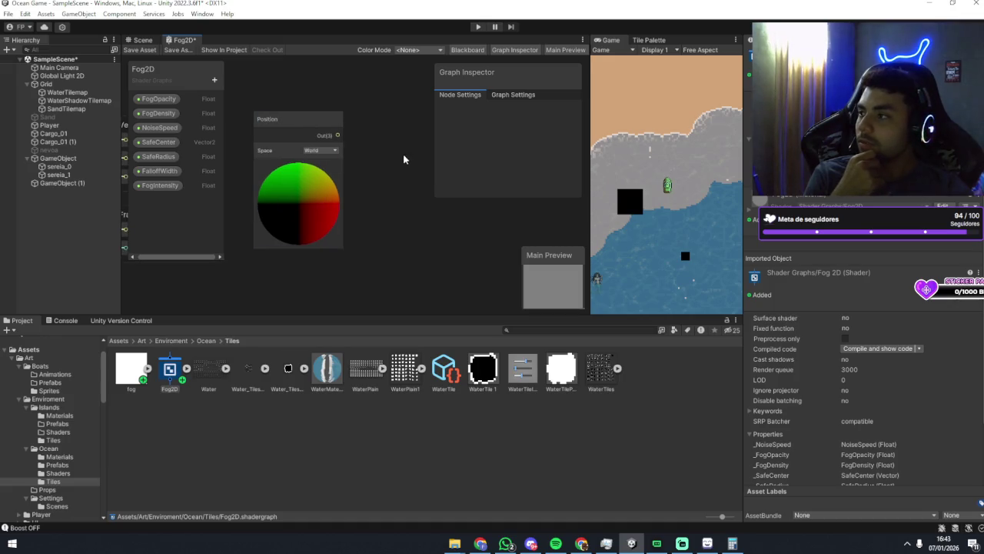
{"action": "right_click", "coordinate": [403, 155]}
{"action": "left_click", "coordinate": [431, 161]}
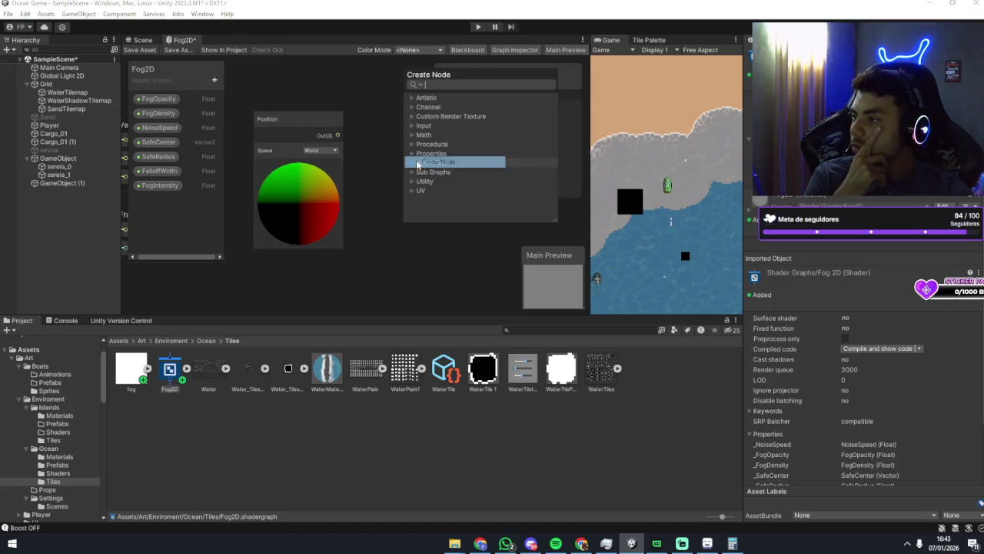
{"action": "left_click", "coordinate": [410, 107]}
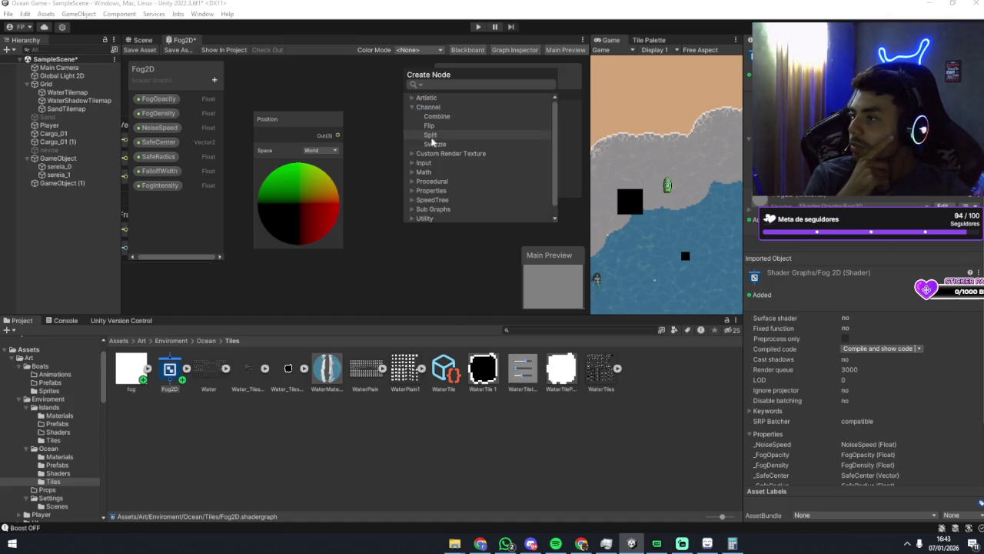
{"action": "left_click", "coordinate": [431, 137]}
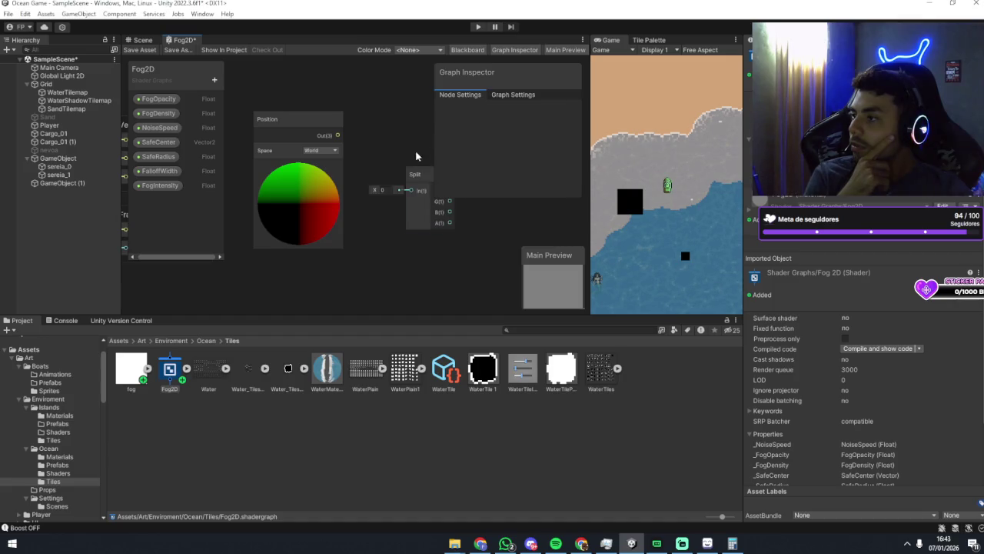
{"action": "scroll", "coordinate": [415, 156], "scroll_direction": "up", "scroll_amount": 4}
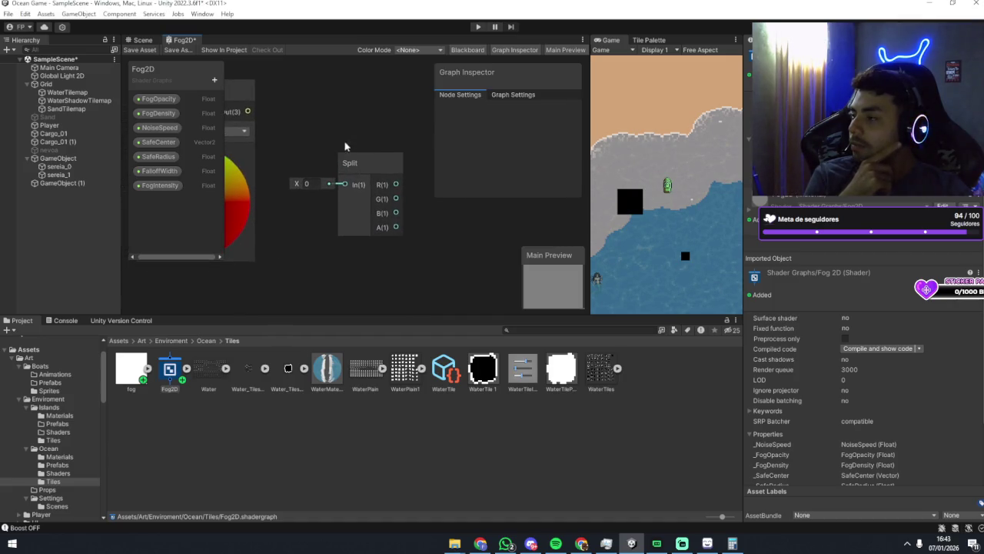
{"action": "left_click_drag", "start_coordinate": [345, 146], "coordinate": [365, 143]}
{"action": "scroll", "coordinate": [377, 126], "scroll_direction": "down", "scroll_amount": 2}
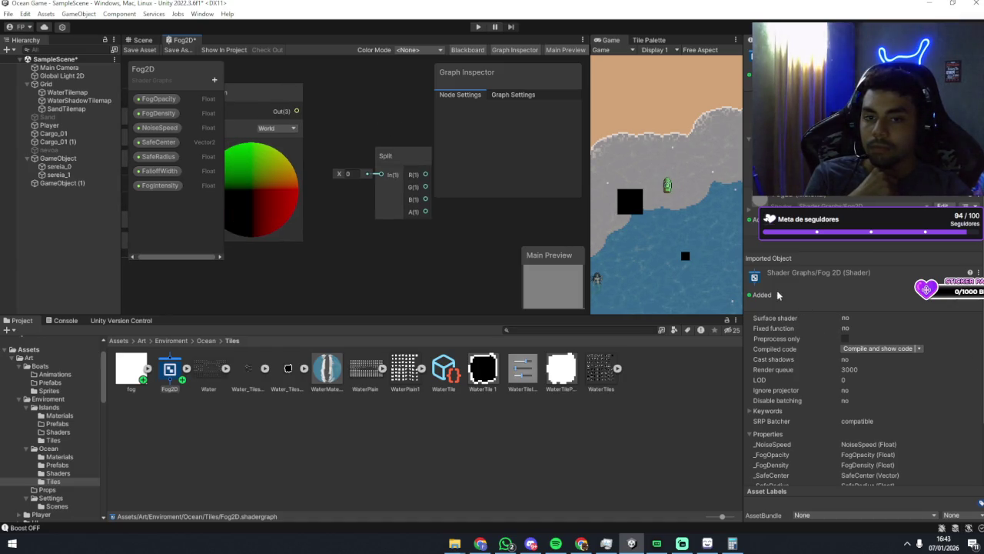
Wire the Position node's Out(3) port into the Split node's In(3) input.
{"action": "left_click", "coordinate": [296, 163]}
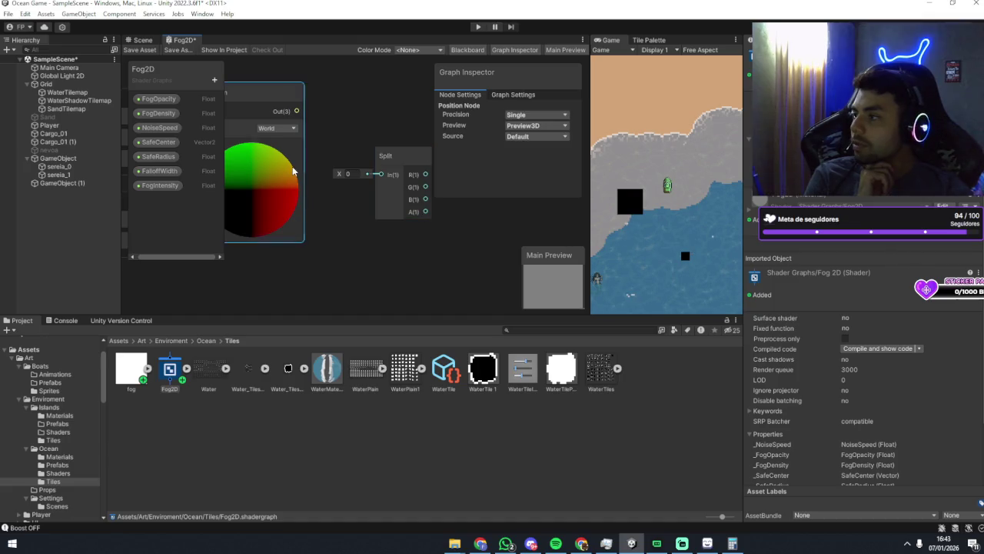
{"action": "left_click_drag", "start_coordinate": [296, 163], "coordinate": [290, 160]}
{"action": "right_click", "coordinate": [321, 169]}
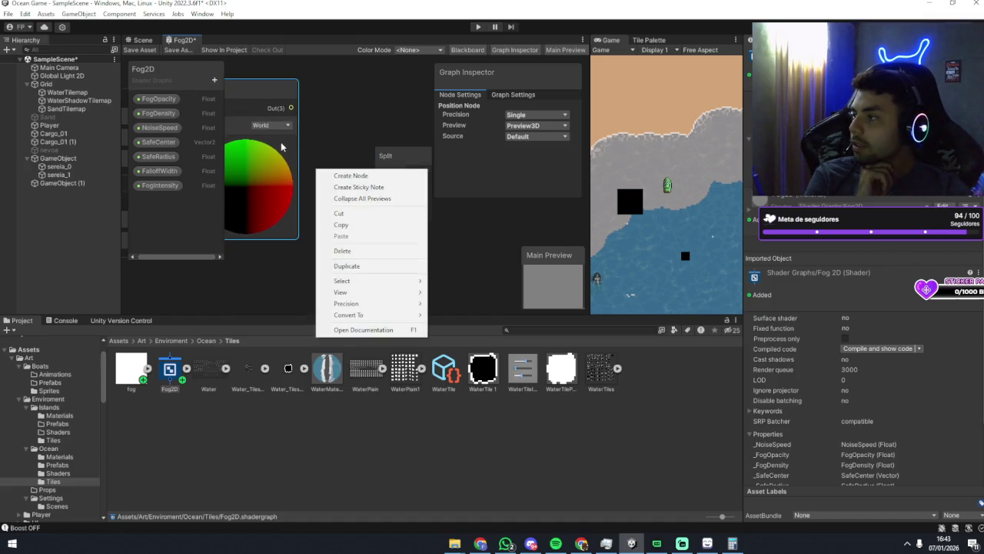
{"action": "left_click", "coordinate": [306, 153]}
{"action": "left_click", "coordinate": [243, 141]}
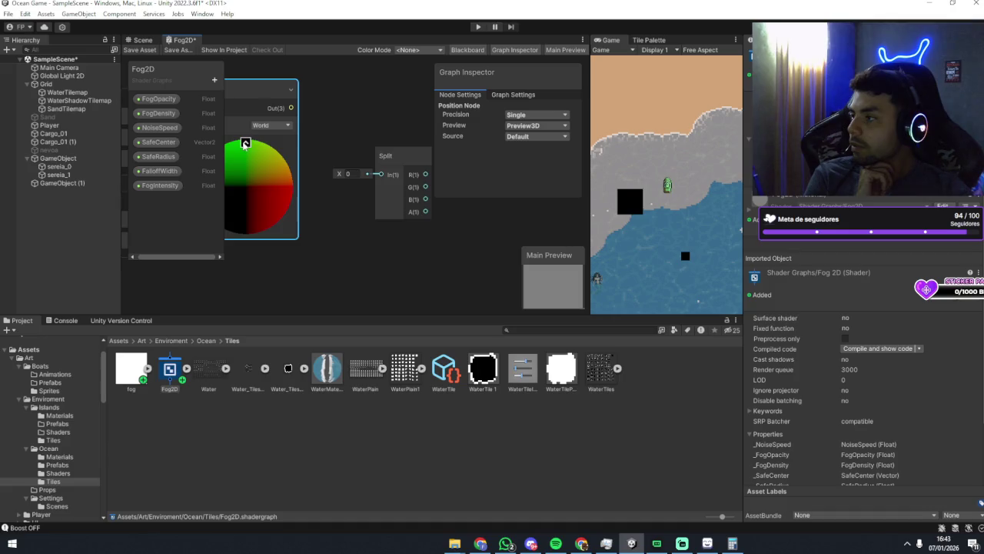
{"action": "left_click_drag", "start_coordinate": [321, 147], "coordinate": [396, 196]}
{"action": "left_click_drag", "start_coordinate": [365, 152], "coordinate": [395, 200]}
{"action": "left_click_drag", "start_coordinate": [428, 233], "coordinate": [453, 219]}
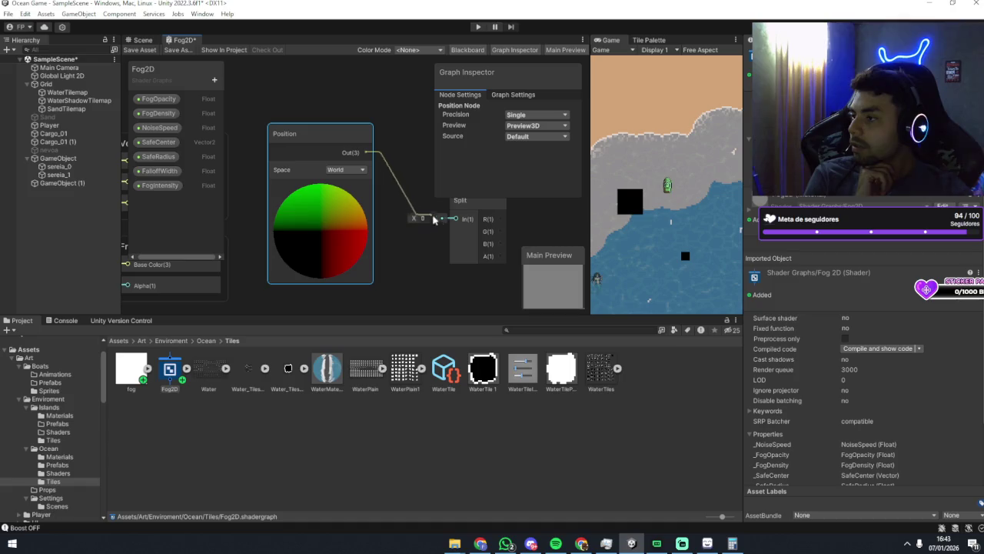
{"action": "mouse_move", "coordinate": [447, 167]}
{"action": "left_mouse_down"}
{"action": "mouse_move", "coordinate": [381, 133]}
{"action": "mouse_move", "coordinate": [354, 133]}
{"action": "left_mouse_up"}
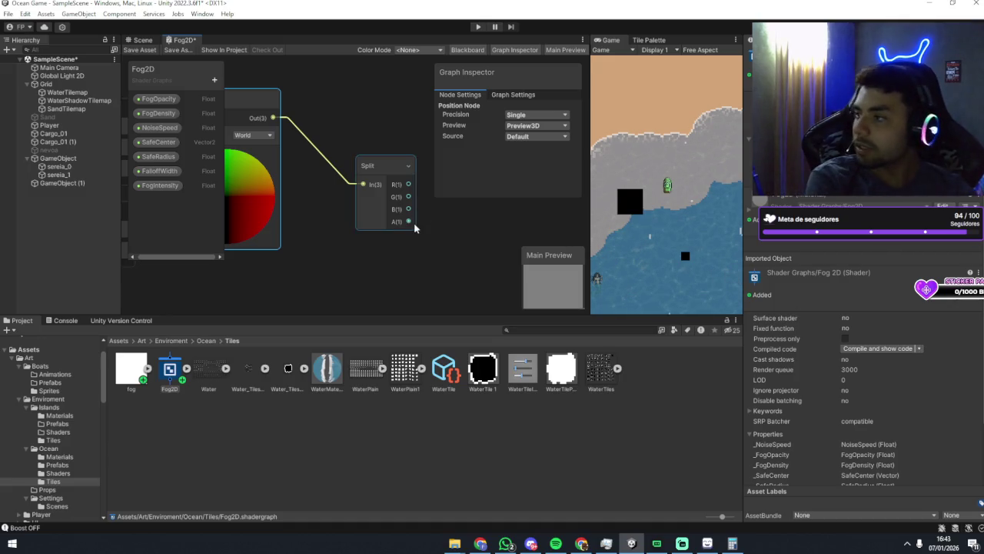
{"action": "scroll", "coordinate": [400, 219], "scroll_direction": "up", "scroll_amount": 2}
{"action": "left_click_drag", "start_coordinate": [400, 219], "coordinate": [358, 212]}
Set the Split node's Precision to Inherit after trying Single and Half.
{"action": "left_click", "coordinate": [320, 196]}
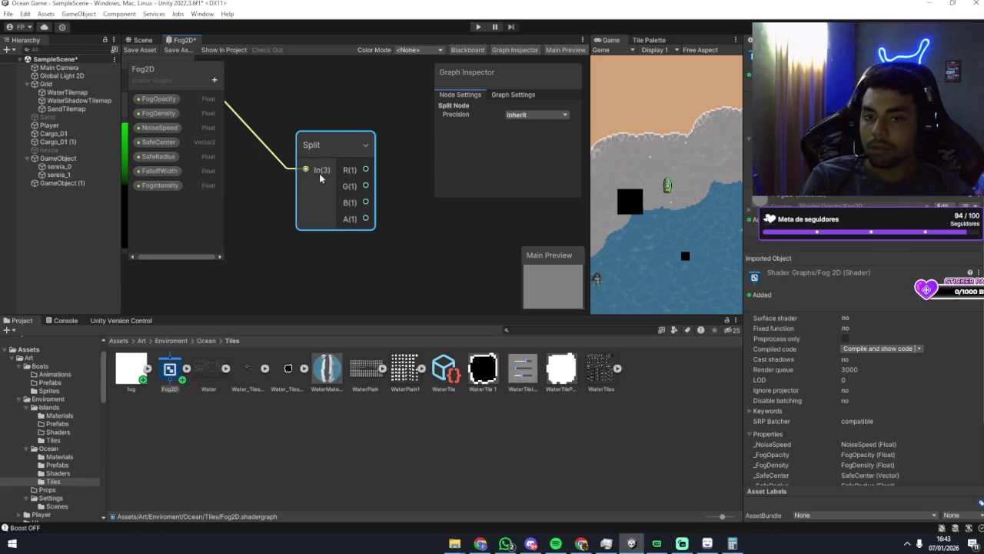
{"action": "left_click_drag", "start_coordinate": [274, 202], "coordinate": [381, 223]}
{"action": "left_click", "coordinate": [299, 144]}
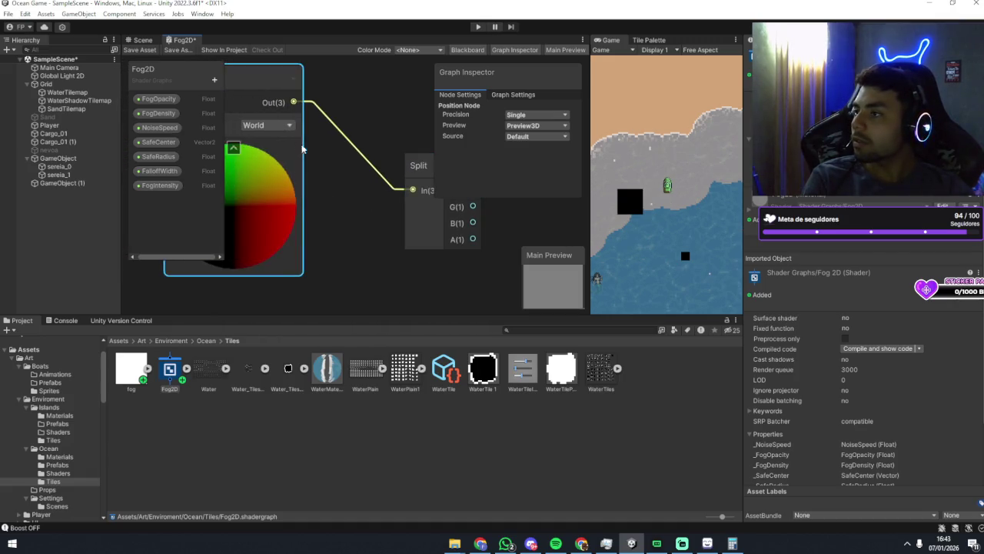
{"action": "left_click", "coordinate": [407, 219]}
{"action": "left_click", "coordinate": [519, 116]}
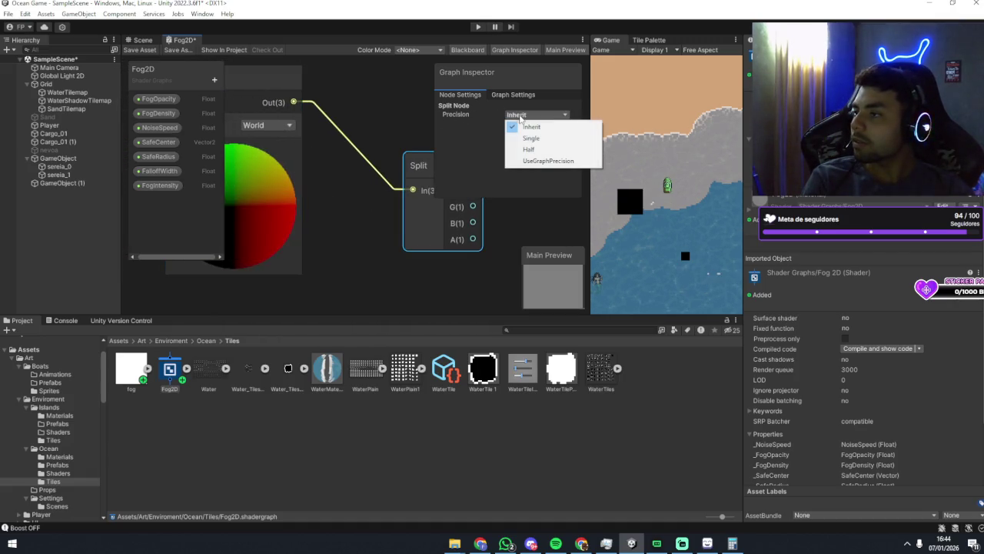
{"action": "left_click", "coordinate": [528, 139]}
{"action": "left_click", "coordinate": [523, 120]}
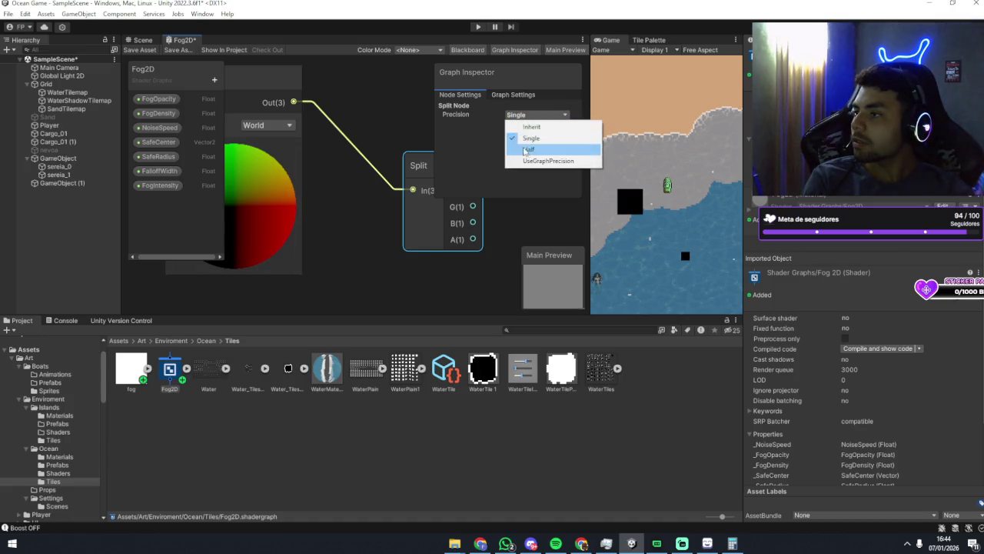
{"action": "left_click", "coordinate": [528, 149]}
{"action": "left_click", "coordinate": [525, 121]}
{"action": "left_click", "coordinate": [538, 161]}
{"action": "left_click", "coordinate": [530, 114]}
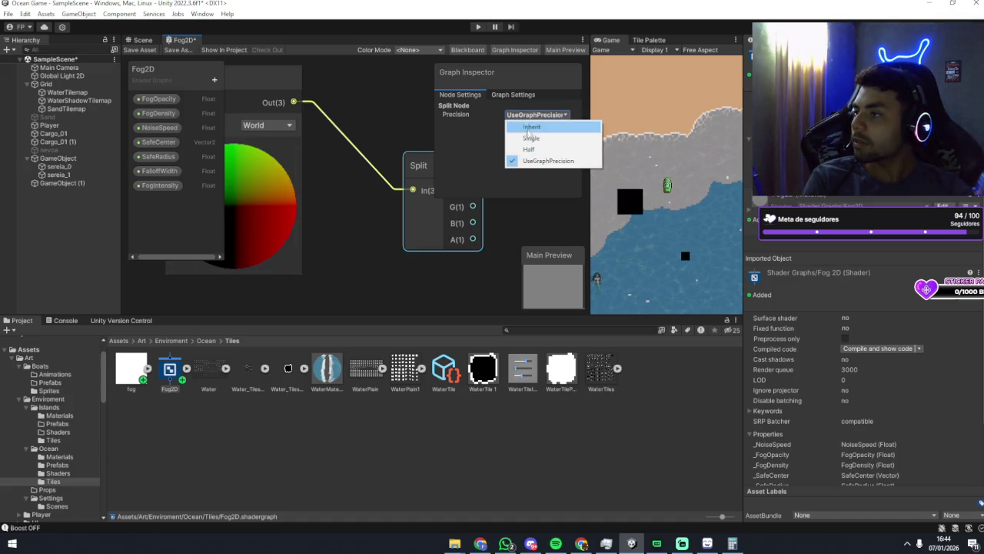
{"action": "left_click", "coordinate": [531, 126]}
Check the graph-wide settings, return to Node Settings, and deselect the Split node.
{"action": "left_click", "coordinate": [513, 94]}
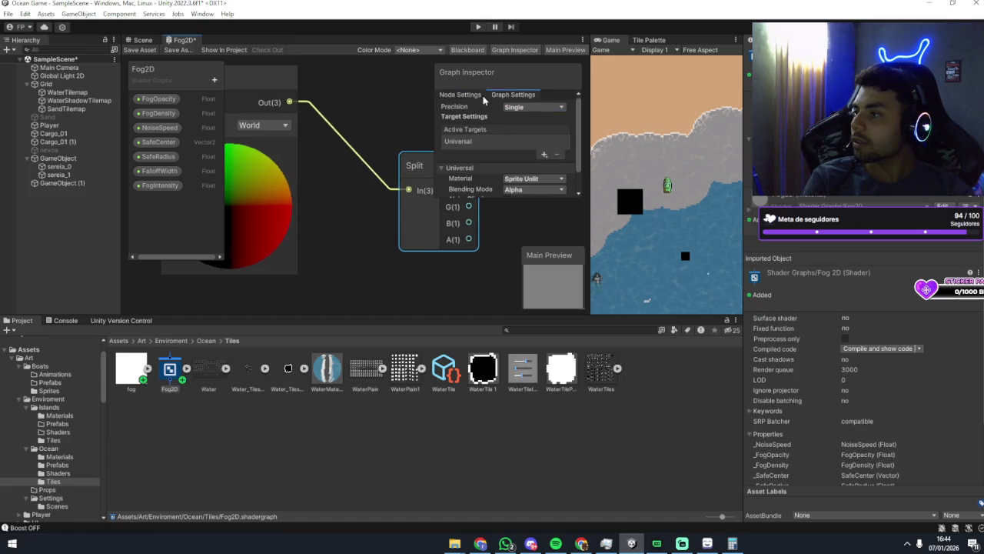
{"action": "left_click", "coordinate": [459, 95]}
{"action": "left_click", "coordinate": [423, 118]}
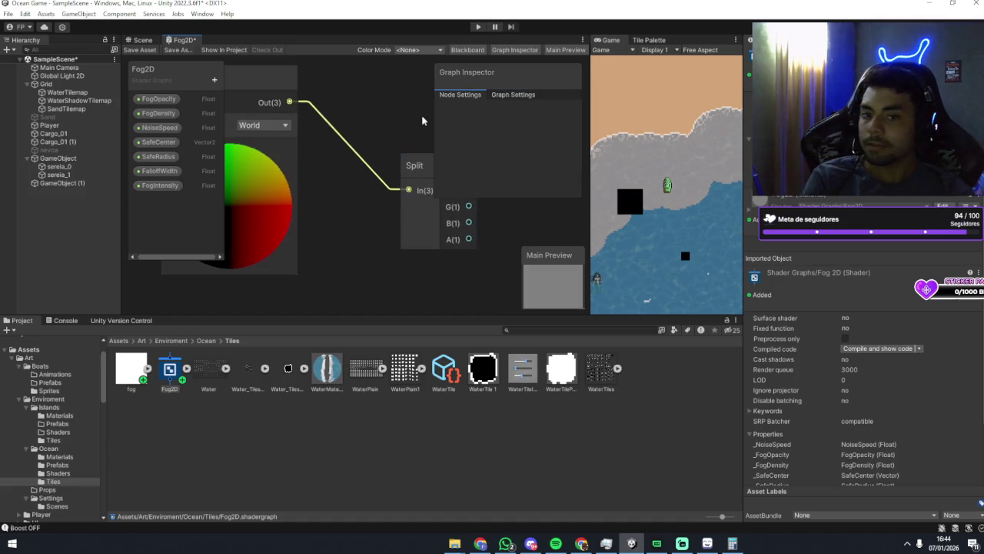
{"action": "mouse_move", "coordinate": [423, 119]}
{"action": "left_mouse_down"}
{"action": "mouse_move", "coordinate": [349, 116]}
{"action": "mouse_move", "coordinate": [339, 132]}
{"action": "mouse_move", "coordinate": [358, 132]}
{"action": "left_mouse_up"}
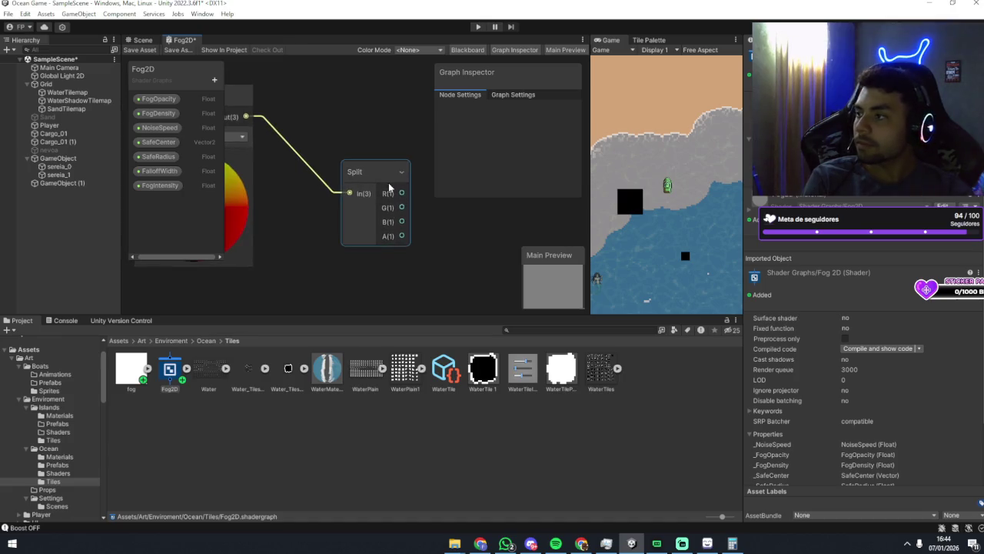
{"action": "scroll", "coordinate": [382, 103], "scroll_direction": "down", "scroll_amount": 2}
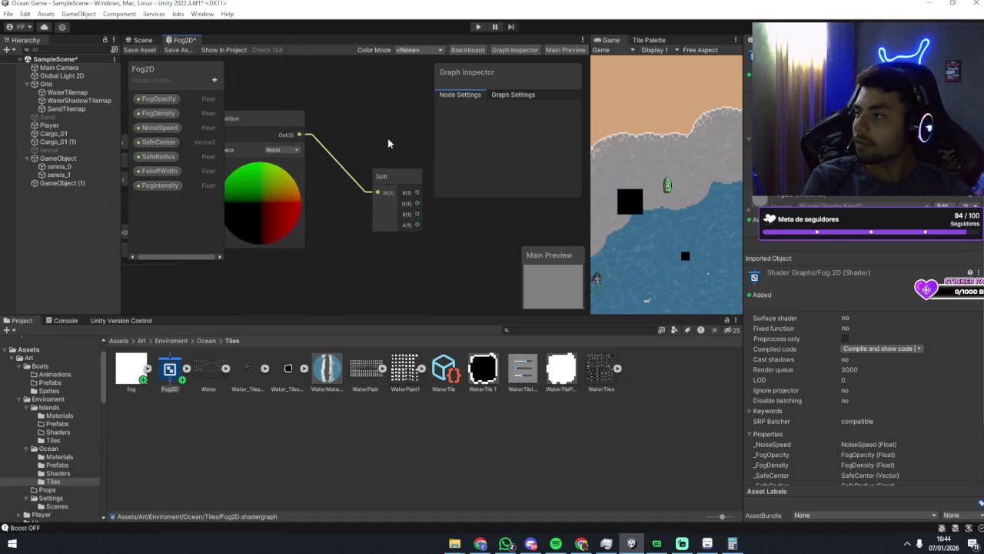
Open the Create Node browser and browse the Math and Input > Geometry categories.
{"action": "right_click", "coordinate": [374, 110]}
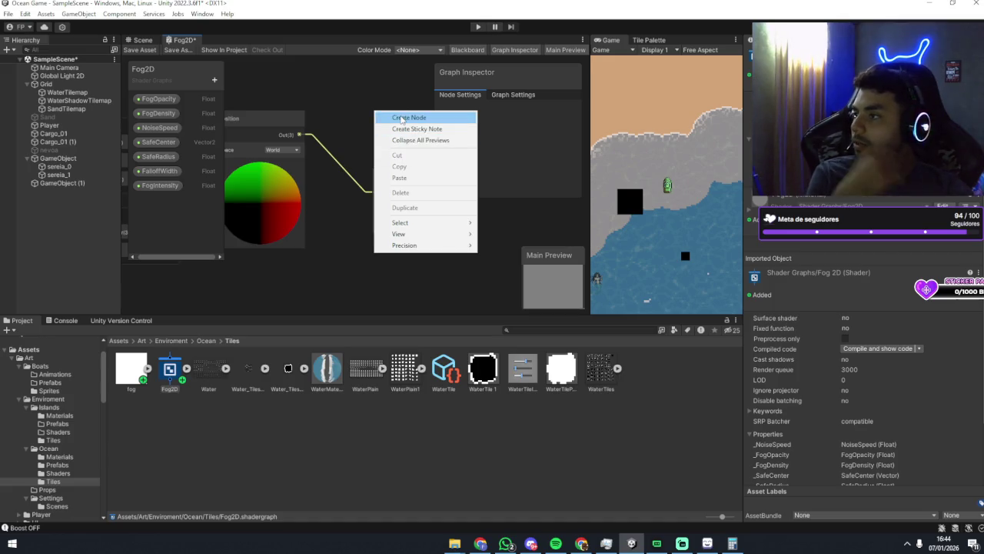
{"action": "left_click", "coordinate": [396, 117]}
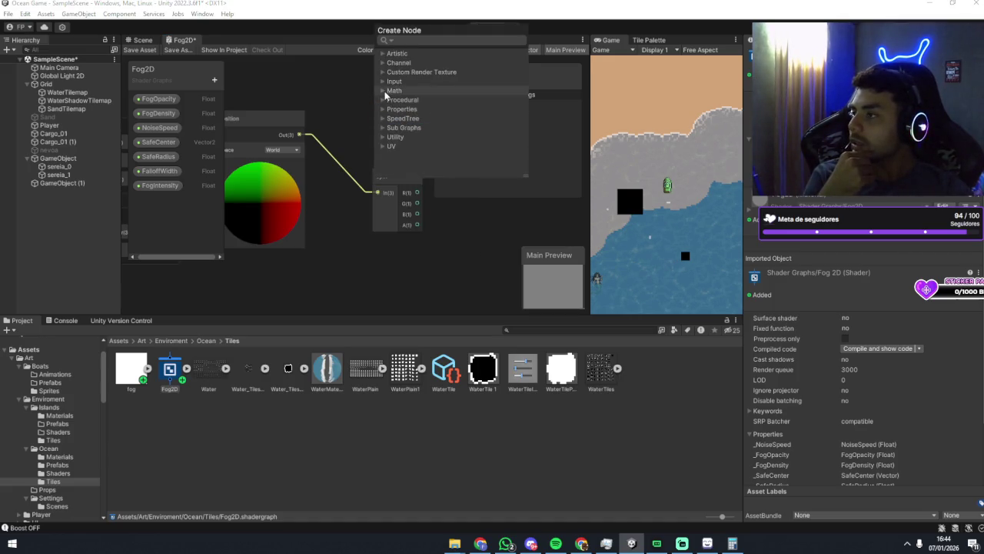
{"action": "left_click", "coordinate": [383, 91]}
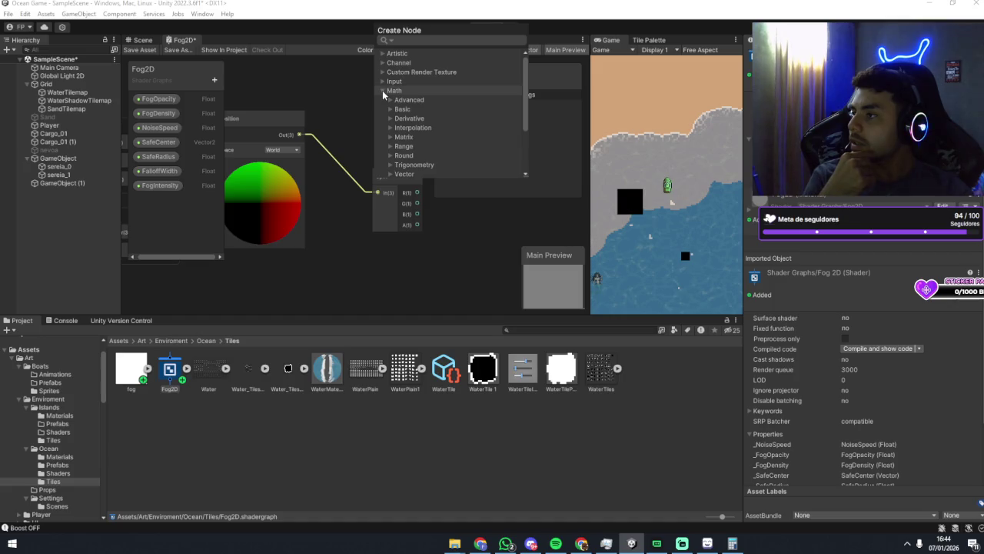
{"action": "left_click", "coordinate": [382, 90]}
{"action": "left_click", "coordinate": [383, 81]}
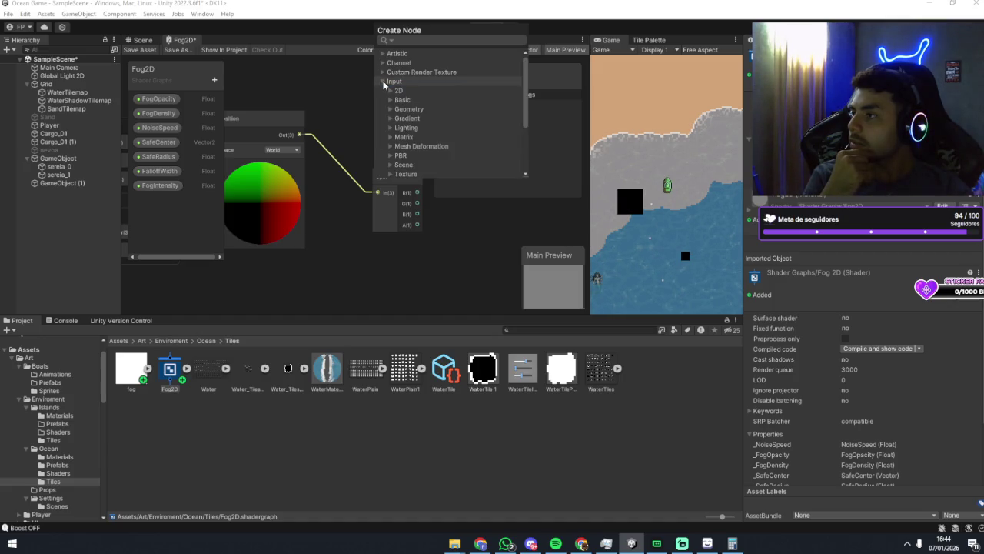
{"action": "left_click", "coordinate": [389, 109]}
{"action": "scroll", "coordinate": [393, 116], "scroll_direction": "down", "scroll_amount": 2}
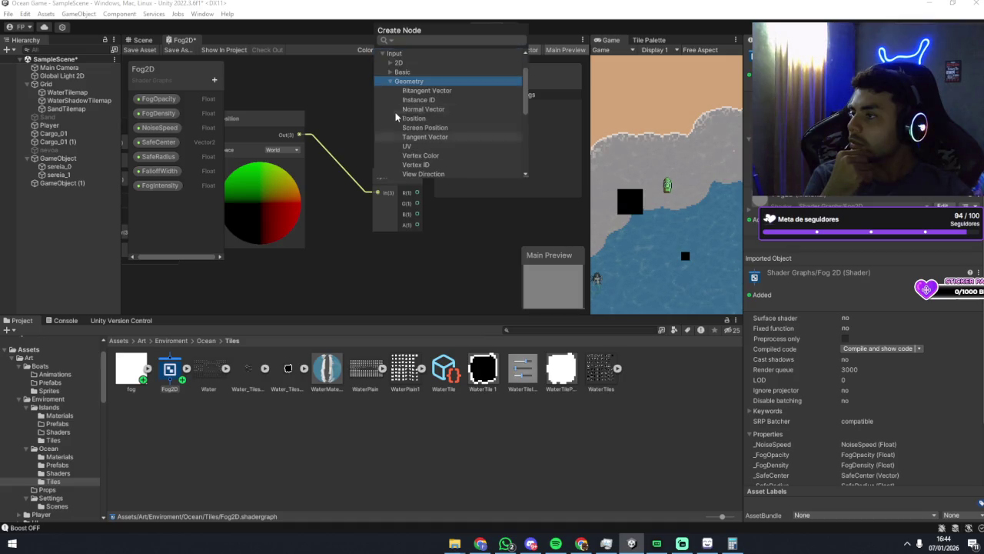
{"action": "left_click", "coordinate": [390, 80]}
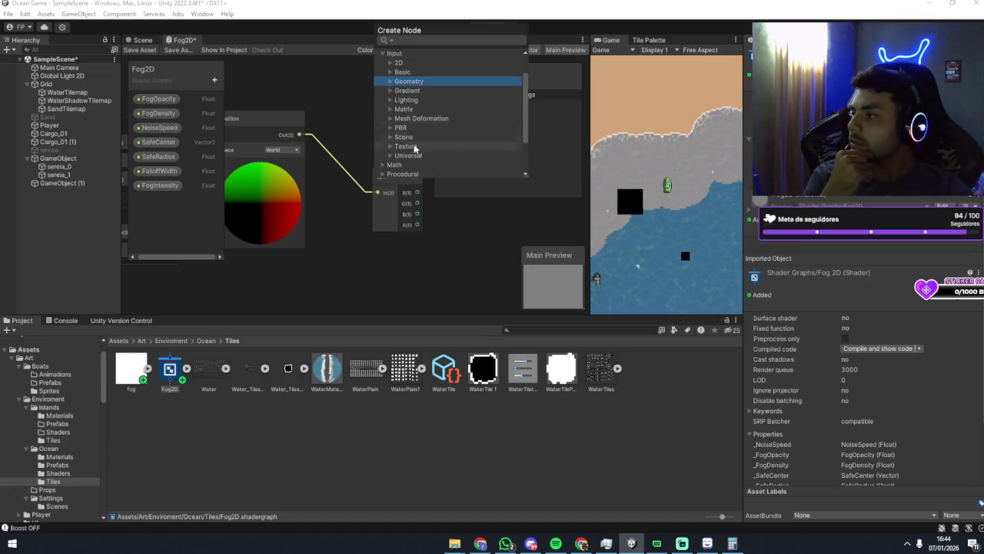
{"action": "scroll", "coordinate": [412, 137], "scroll_direction": "up", "scroll_amount": 3}
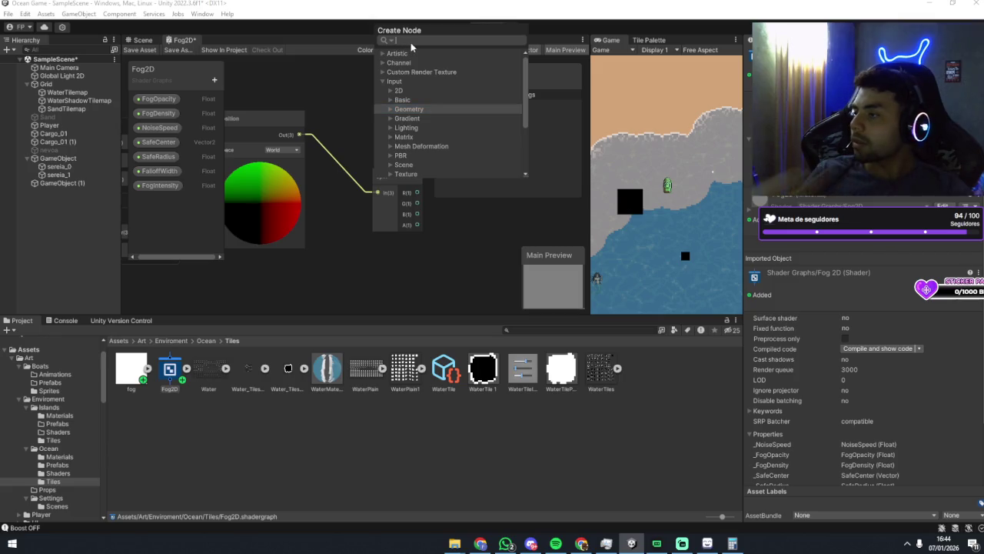
Search 'split' and add a Matrix Split node to the graph.
{"action": "type", "text": "split"}
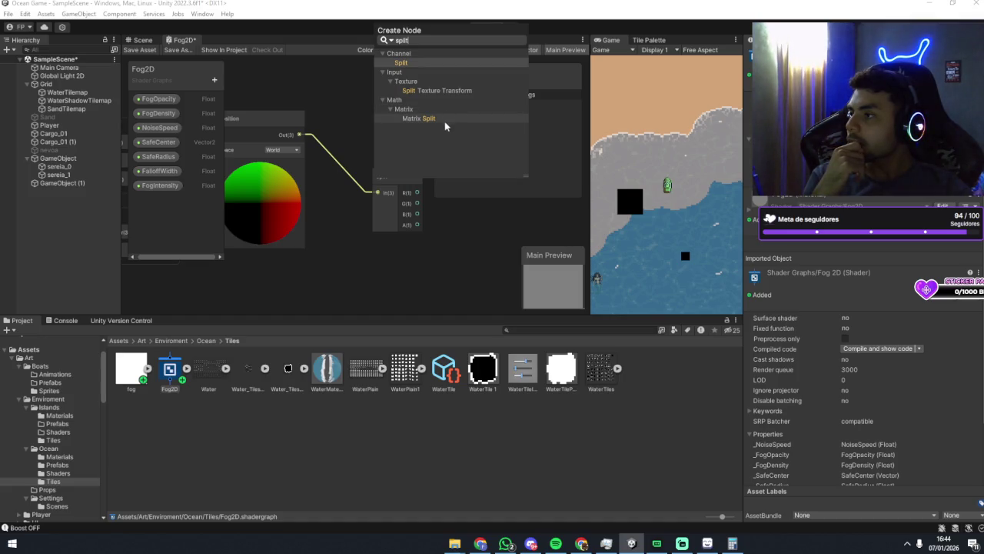
{"action": "left_click", "coordinate": [444, 120]}
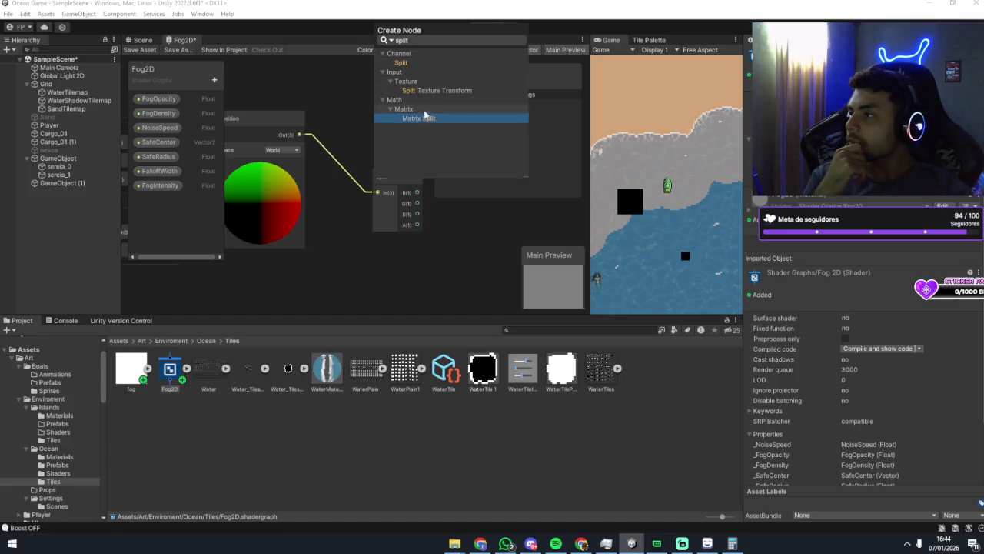
{"action": "double_click", "coordinate": [425, 120]}
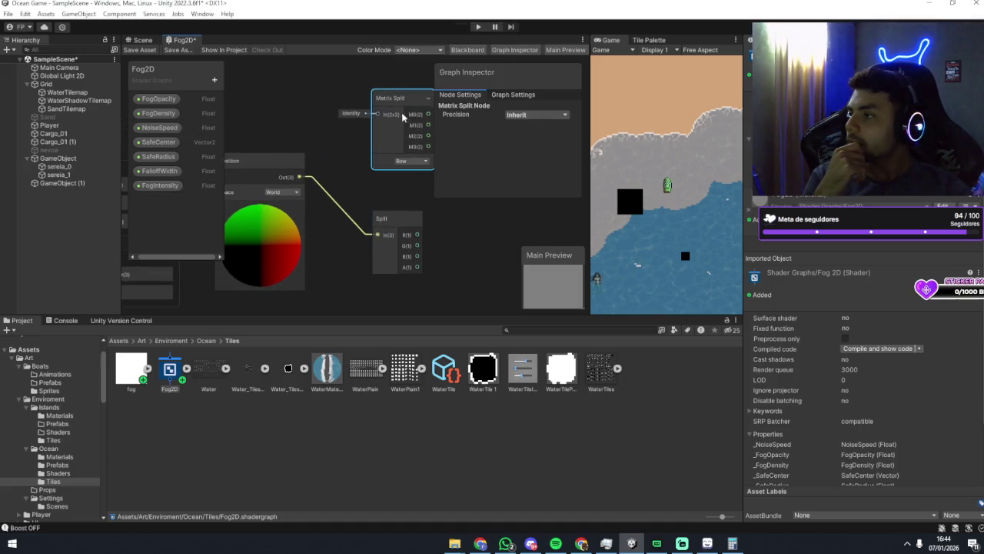
{"action": "right_click", "coordinate": [401, 139]}
{"action": "left_click", "coordinate": [332, 119]}
Search 'split' again, add a Split Texture Transform node, and reposition it.
{"action": "right_click", "coordinate": [321, 112]}
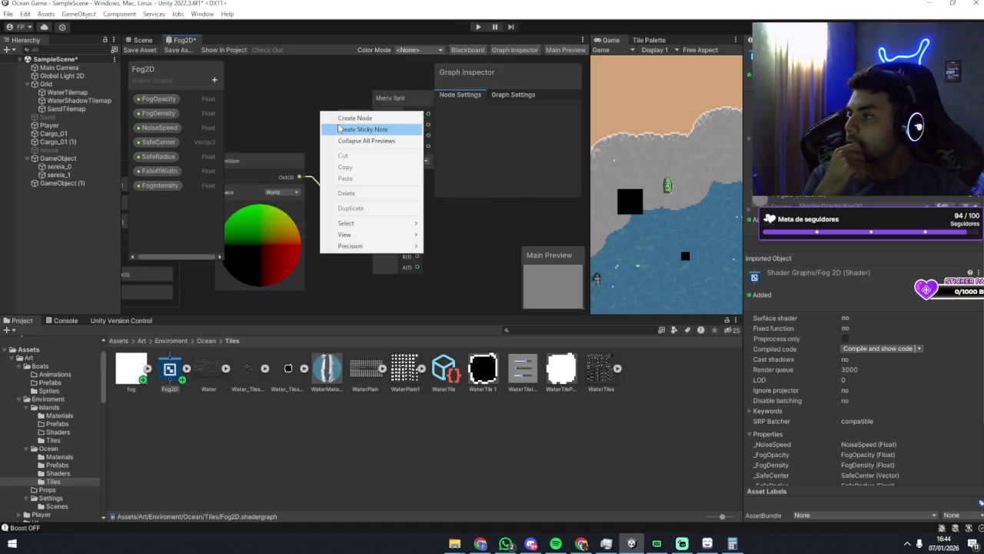
{"action": "left_click", "coordinate": [342, 118]}
{"action": "type", "text": "spl"}
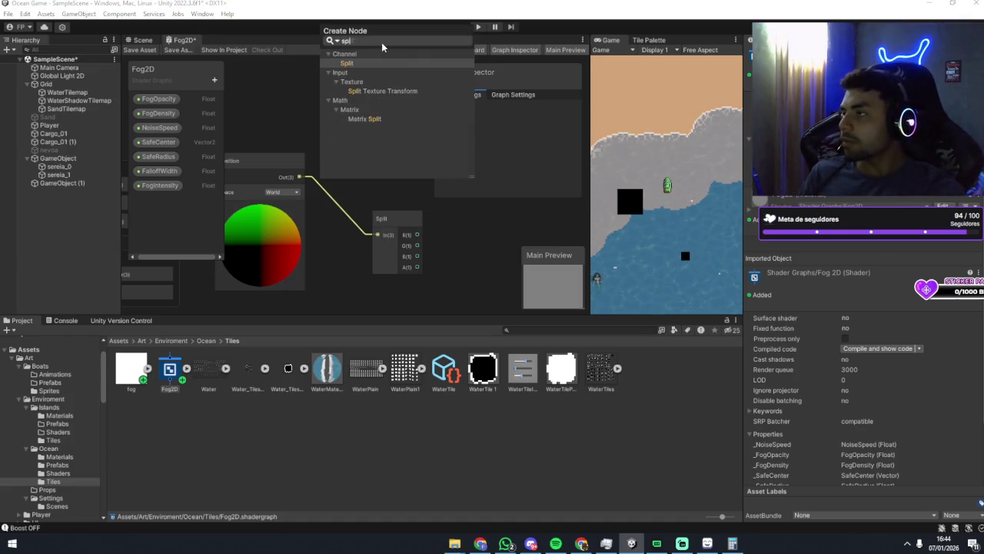
{"action": "type", "text": "it"}
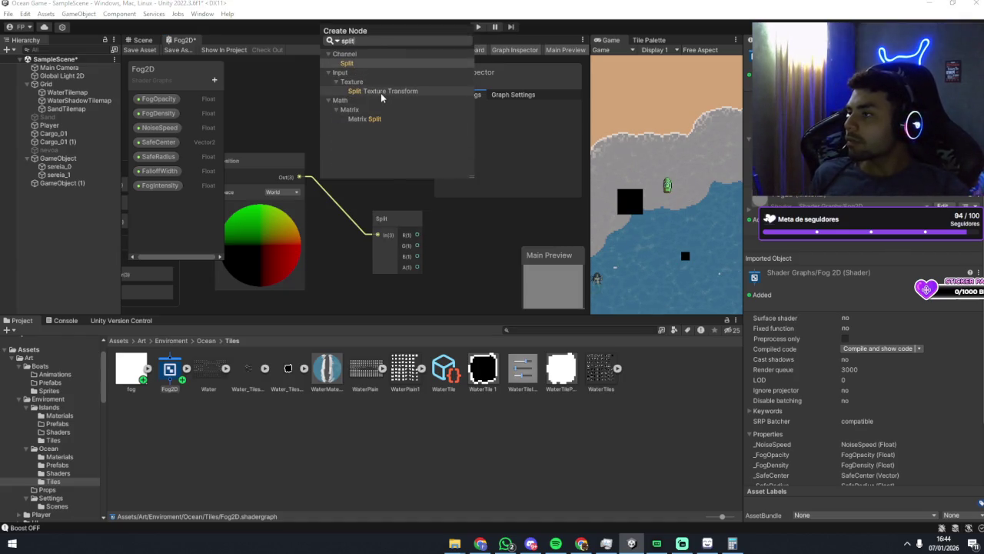
{"action": "left_click", "coordinate": [381, 93]}
{"action": "left_click", "coordinate": [322, 131]}
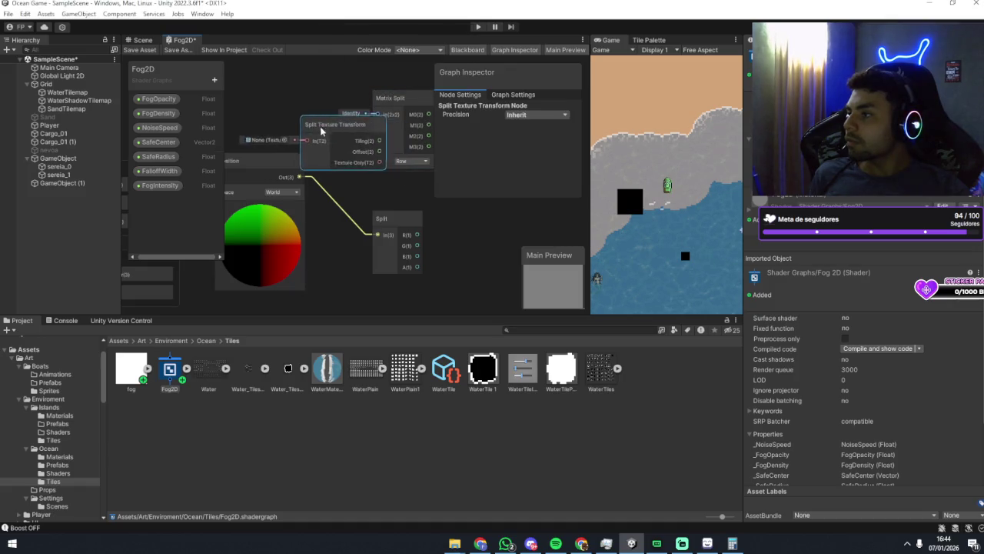
{"action": "mouse_move", "coordinate": [321, 131]}
{"action": "left_mouse_down"}
{"action": "mouse_move", "coordinate": [277, 121]}
{"action": "mouse_move", "coordinate": [359, 190]}
{"action": "left_mouse_up"}
{"action": "scroll", "coordinate": [294, 148], "scroll_direction": "up", "scroll_amount": 1}
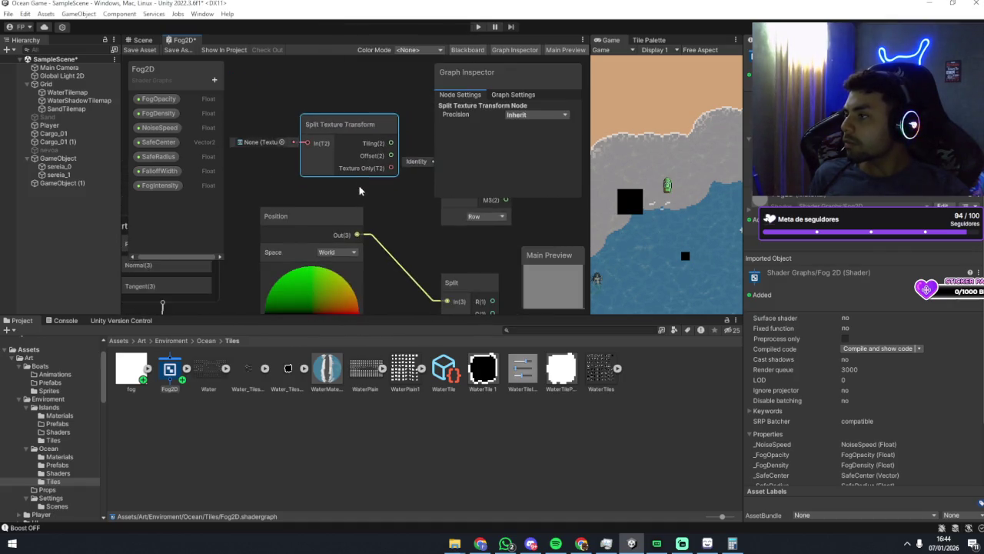
{"action": "scroll", "coordinate": [307, 177], "scroll_direction": "up", "scroll_amount": 1}
{"action": "scroll", "coordinate": [277, 162], "scroll_direction": "up", "scroll_amount": 1}
{"action": "left_click", "coordinate": [336, 178]}
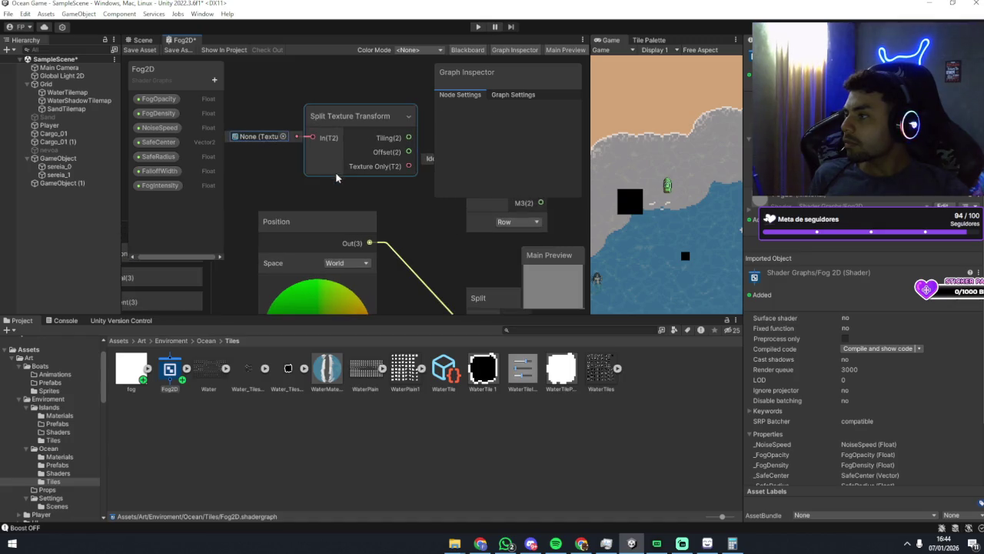
{"action": "scroll", "coordinate": [322, 173], "scroll_direction": "down", "scroll_amount": 2}
{"action": "scroll", "coordinate": [346, 180], "scroll_direction": "down", "scroll_amount": 2}
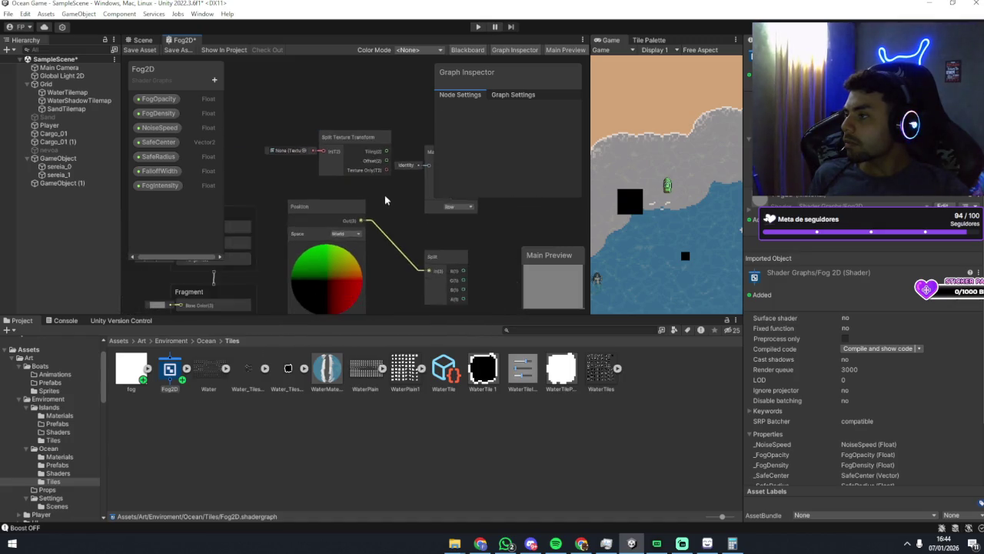
{"action": "left_click_drag", "start_coordinate": [385, 195], "coordinate": [325, 148]}
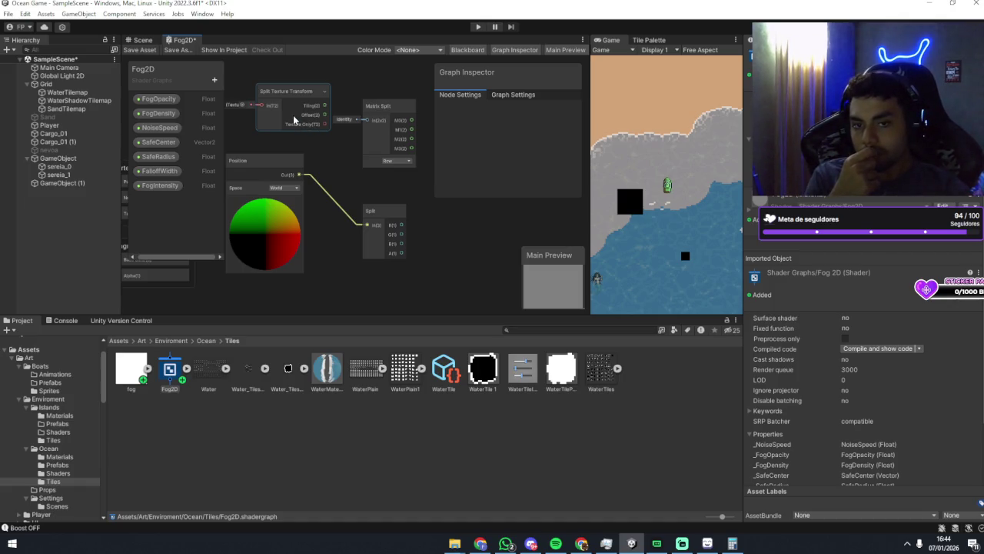
Search 'position', add a Screen Position node, and place it below the Position node.
{"action": "left_click_drag", "start_coordinate": [239, 140], "coordinate": [299, 142]}
{"action": "right_click", "coordinate": [299, 141]}
{"action": "left_click", "coordinate": [309, 140]}
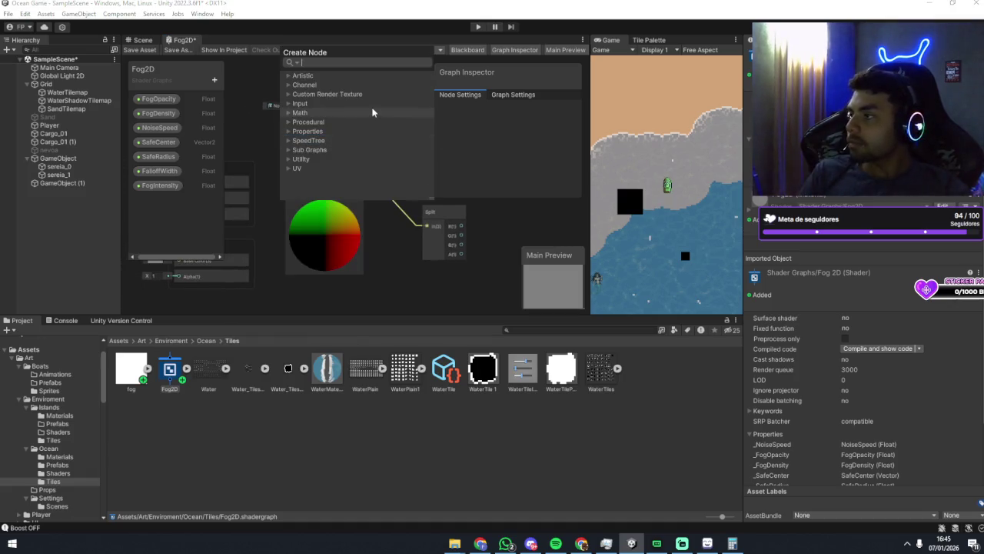
{"action": "type", "text": "position"}
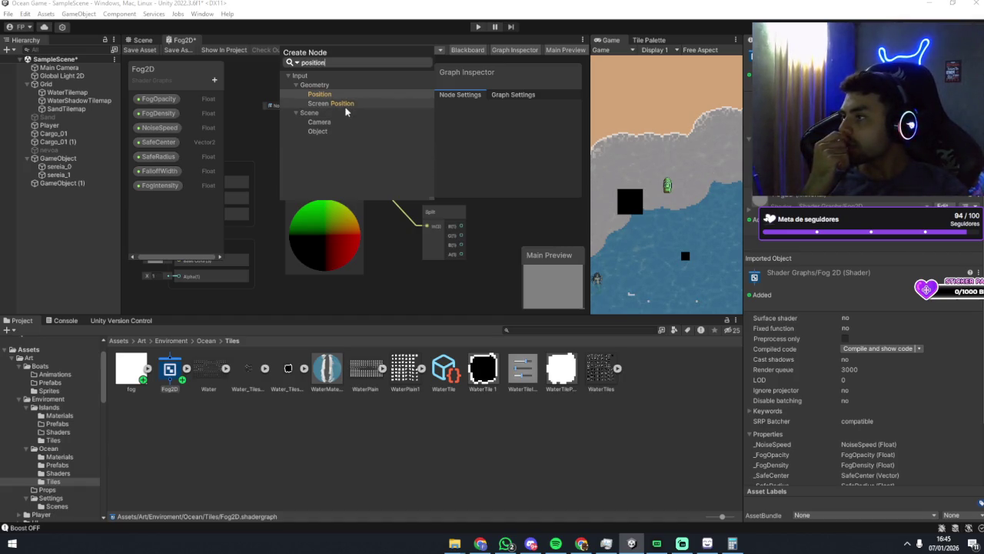
{"action": "double_click", "coordinate": [342, 104]}
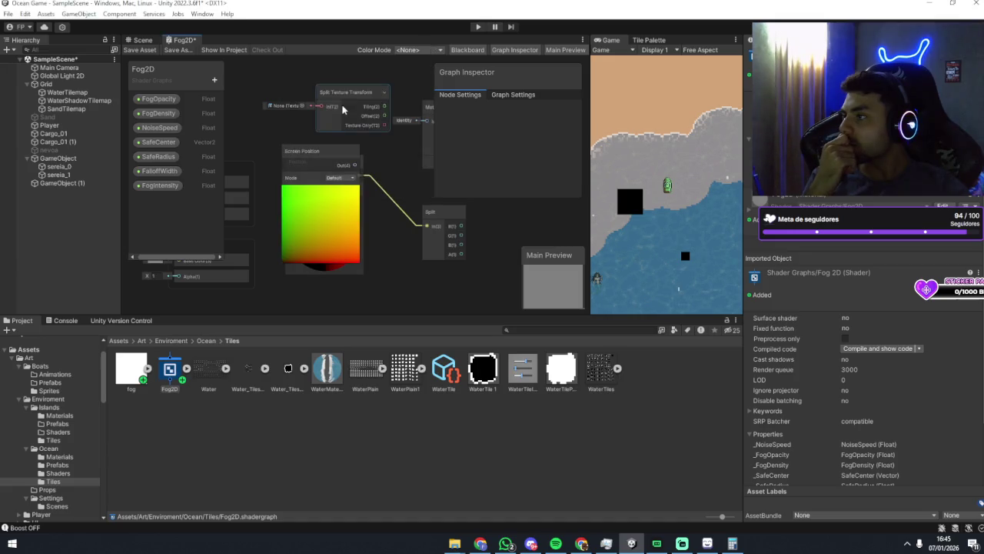
{"action": "left_click_drag", "start_coordinate": [365, 200], "coordinate": [348, 136]}
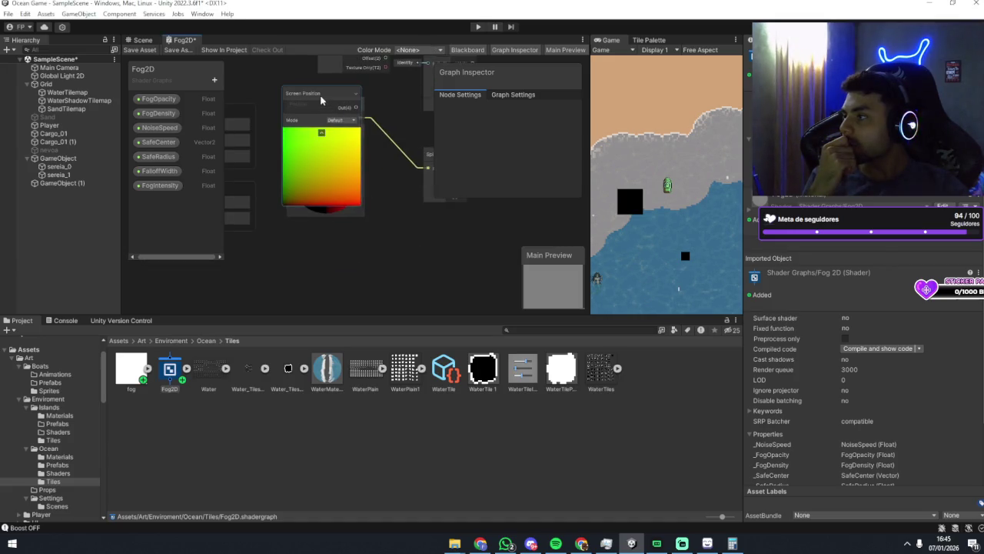
{"action": "left_click_drag", "start_coordinate": [322, 100], "coordinate": [338, 214]}
Leave the Screen Position Mode on Default, then delete the Screen Position node.
{"action": "right_click", "coordinate": [388, 231]}
{"action": "left_click", "coordinate": [366, 224]}
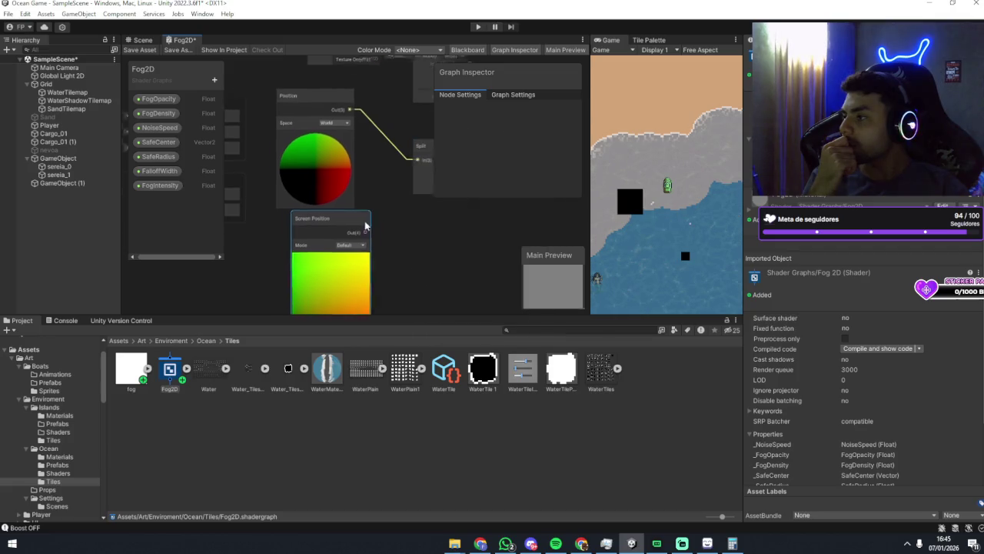
{"action": "scroll", "coordinate": [362, 230], "scroll_direction": "up", "scroll_amount": 4}
{"action": "left_click", "coordinate": [344, 218]}
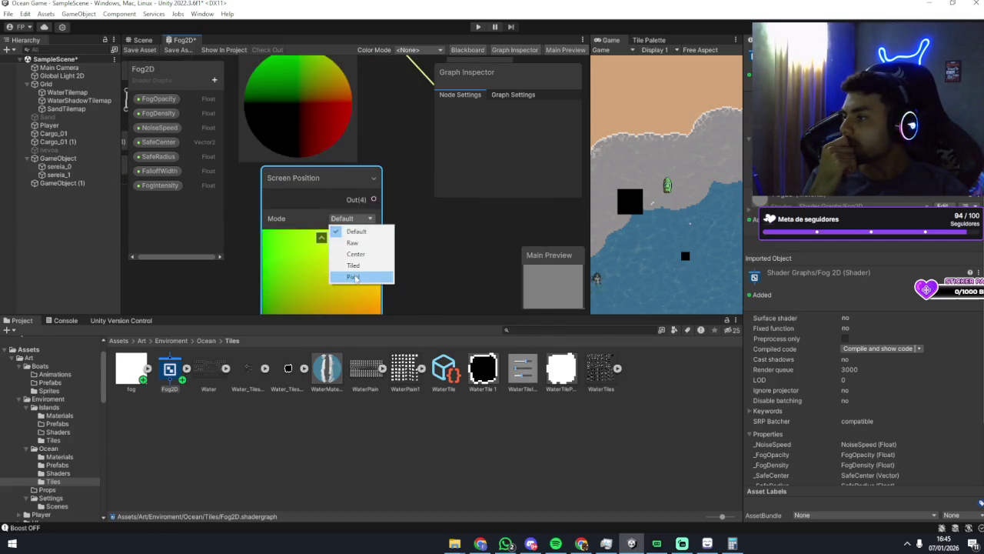
{"action": "left_click", "coordinate": [423, 260]}
{"action": "left_click", "coordinate": [337, 182]}
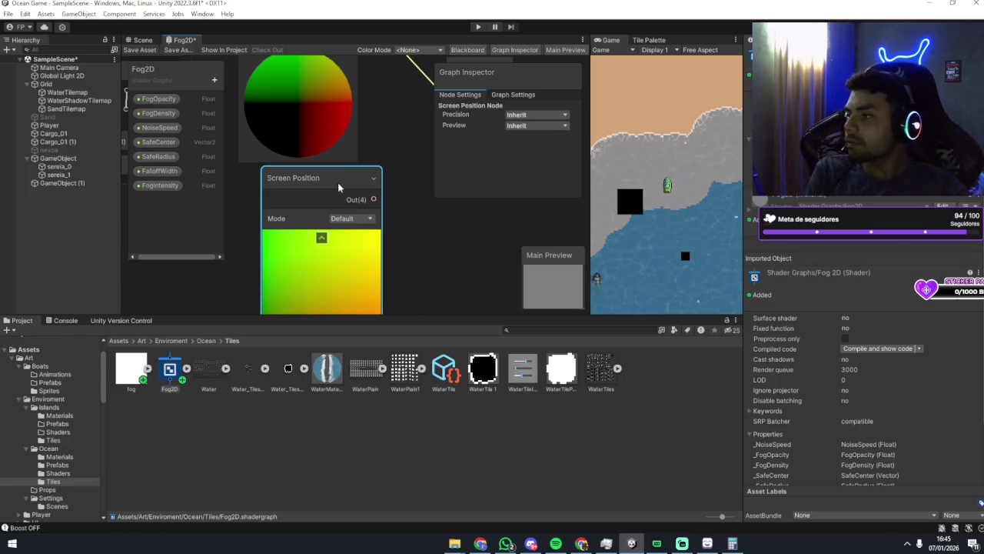
{"action": "key", "text": "Delete"}
{"action": "scroll", "coordinate": [369, 165], "scroll_direction": "down", "scroll_amount": 3}
{"action": "scroll", "coordinate": [324, 166], "scroll_direction": "up", "scroll_amount": 4}
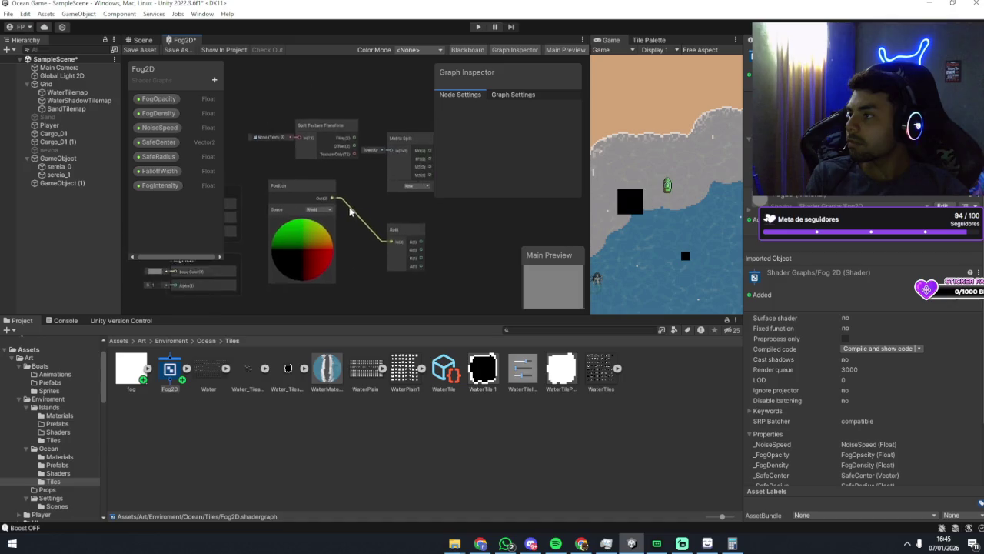
{"action": "left_click", "coordinate": [331, 103]}
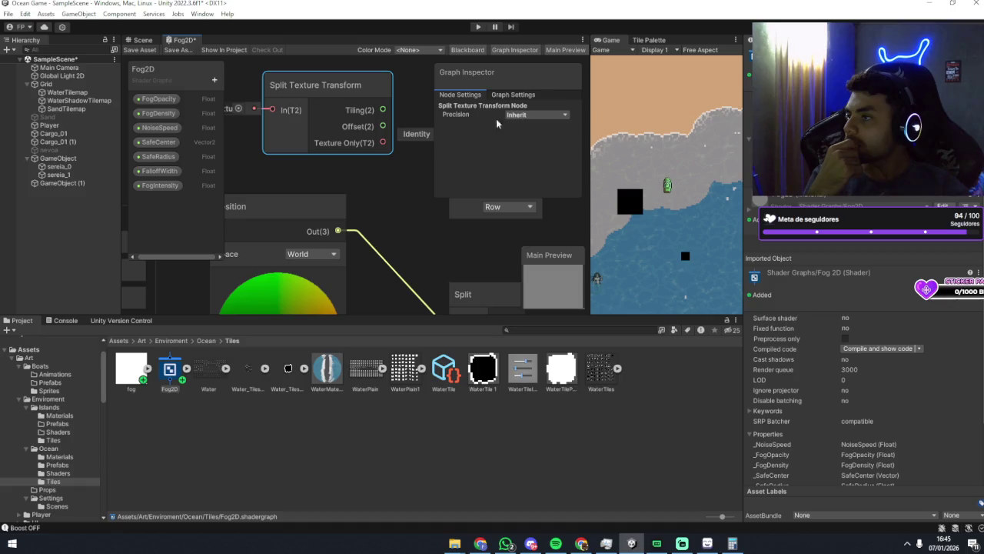
{"action": "left_click", "coordinate": [514, 95]}
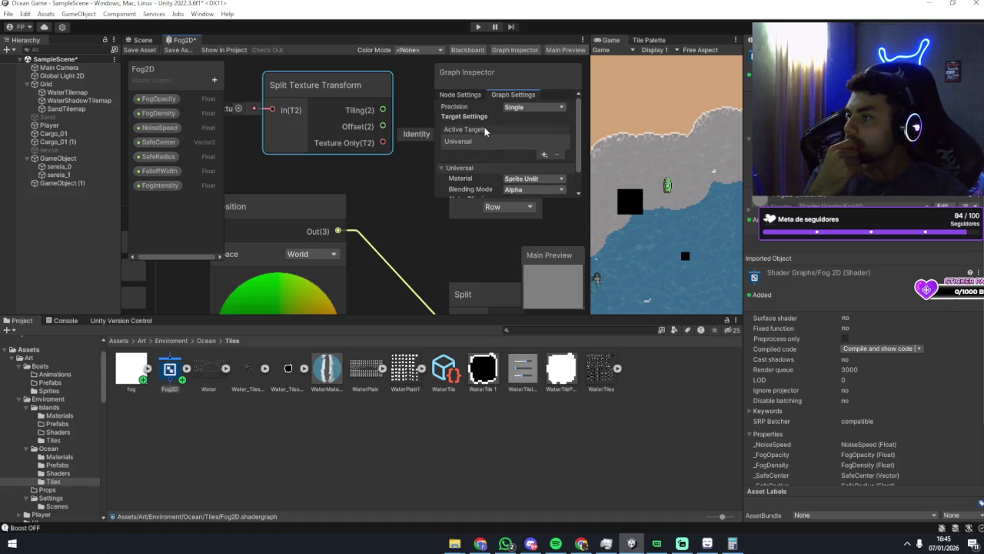
{"action": "left_click", "coordinate": [459, 94]}
{"action": "left_click", "coordinate": [529, 115]}
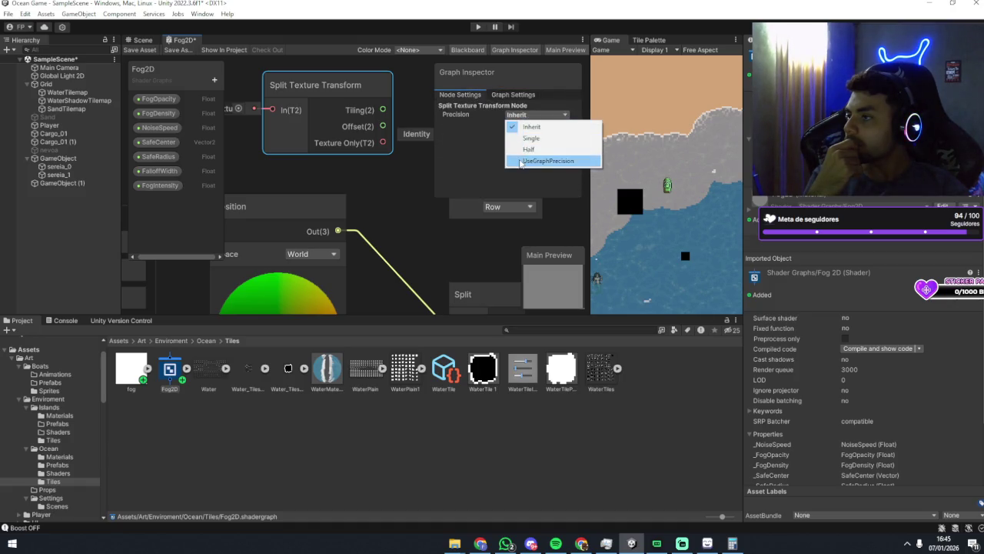
{"action": "left_click", "coordinate": [520, 133]}
{"action": "left_click", "coordinate": [518, 115]}
{"action": "left_click", "coordinate": [520, 124]}
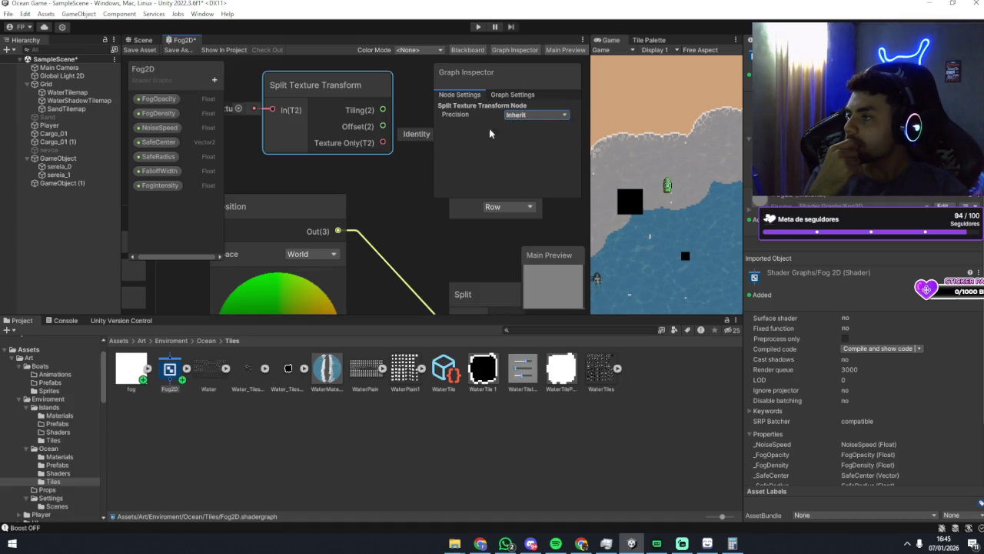
{"action": "left_click", "coordinate": [520, 115]}
{"action": "left_click", "coordinate": [519, 124]}
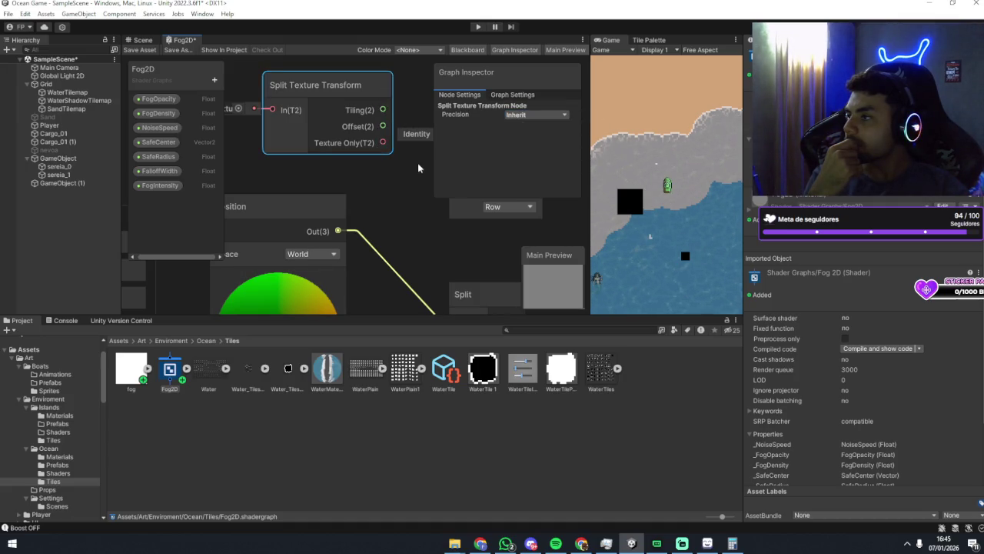
{"action": "scroll", "coordinate": [369, 150], "scroll_direction": "down", "scroll_amount": 2}
{"action": "scroll", "coordinate": [312, 161], "scroll_direction": "up", "scroll_amount": 4}
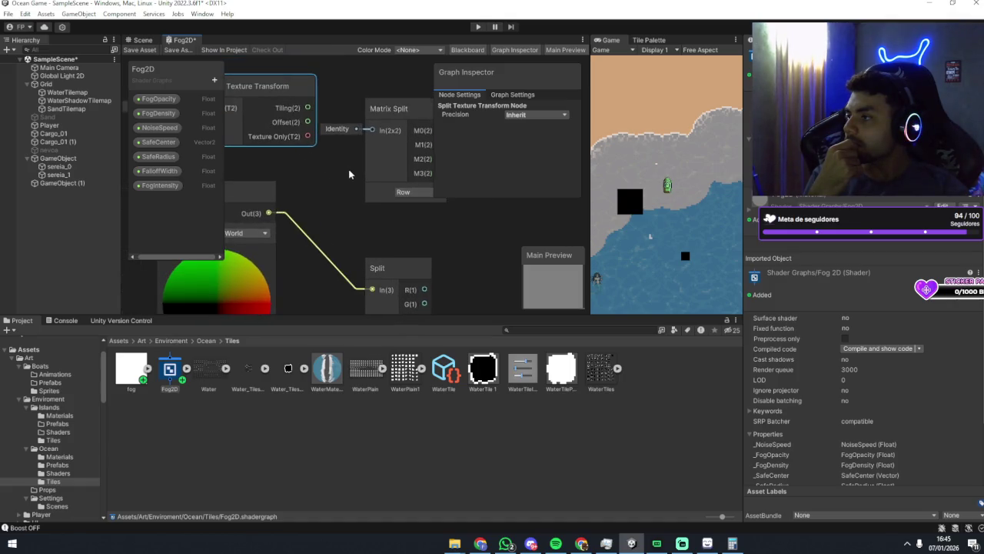
{"action": "scroll", "coordinate": [396, 155], "scroll_direction": "up", "scroll_amount": 1}
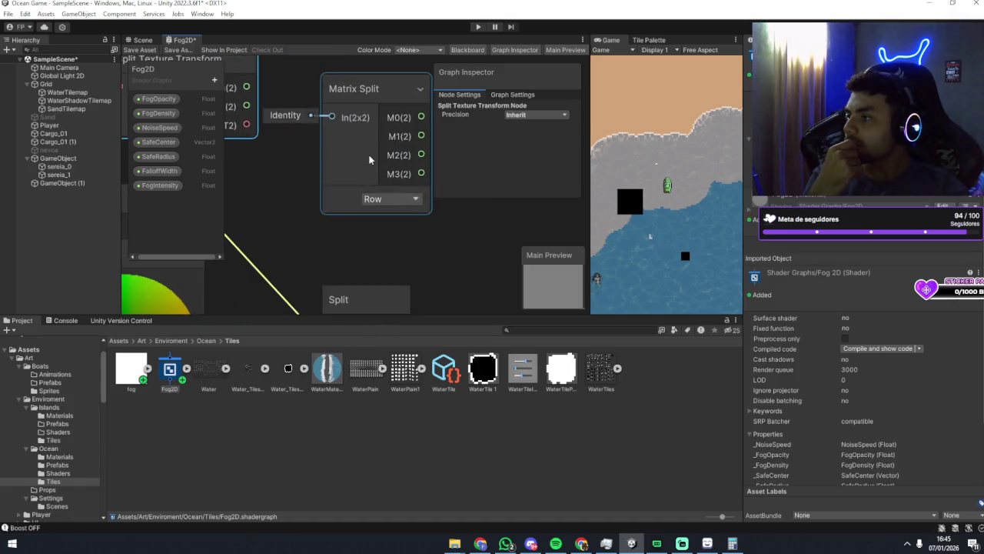
{"action": "left_click", "coordinate": [373, 197]}
{"action": "left_click", "coordinate": [378, 222]}
{"action": "left_click", "coordinate": [378, 199]}
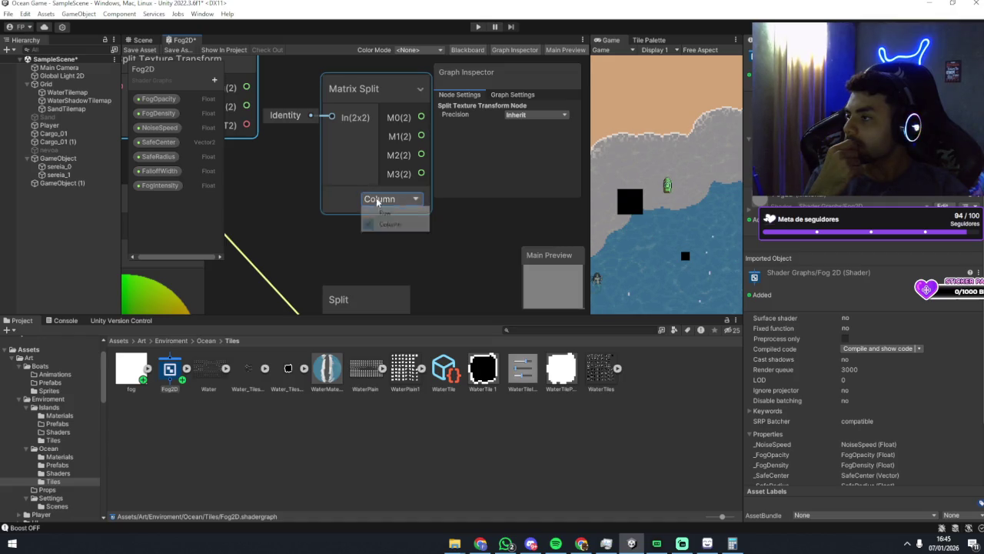
{"action": "left_click", "coordinate": [379, 212]}
{"action": "scroll", "coordinate": [321, 175], "scroll_direction": "down", "scroll_amount": 3}
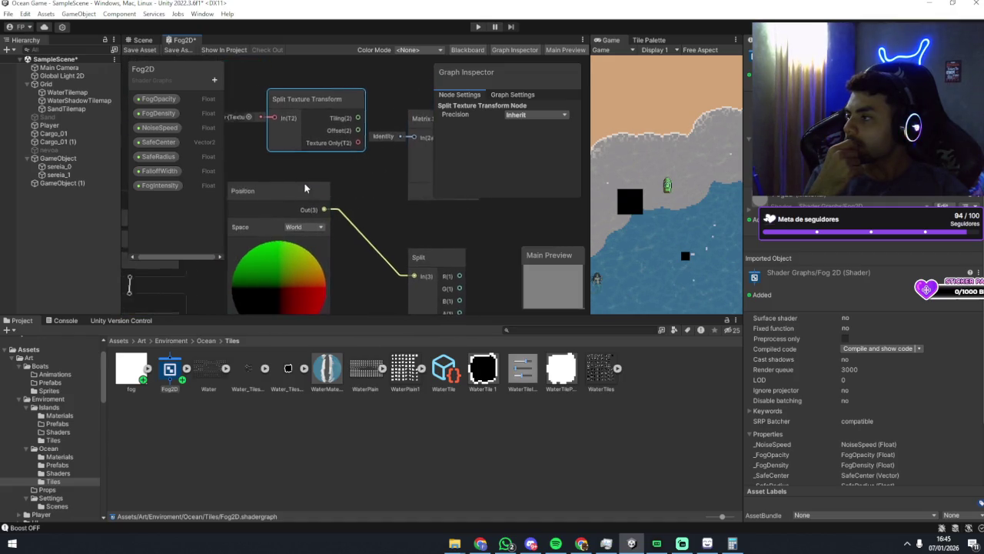
Assign the fog texture to the Split Texture Transform node's texture input.
{"action": "left_click", "coordinate": [295, 126]}
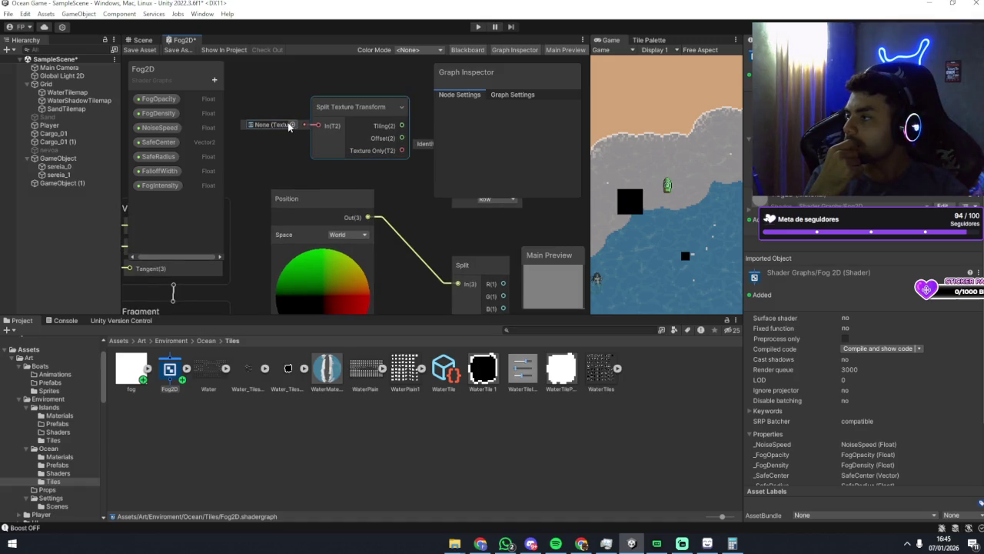
{"action": "scroll", "coordinate": [368, 165], "scroll_direction": "down", "scroll_amount": 5}
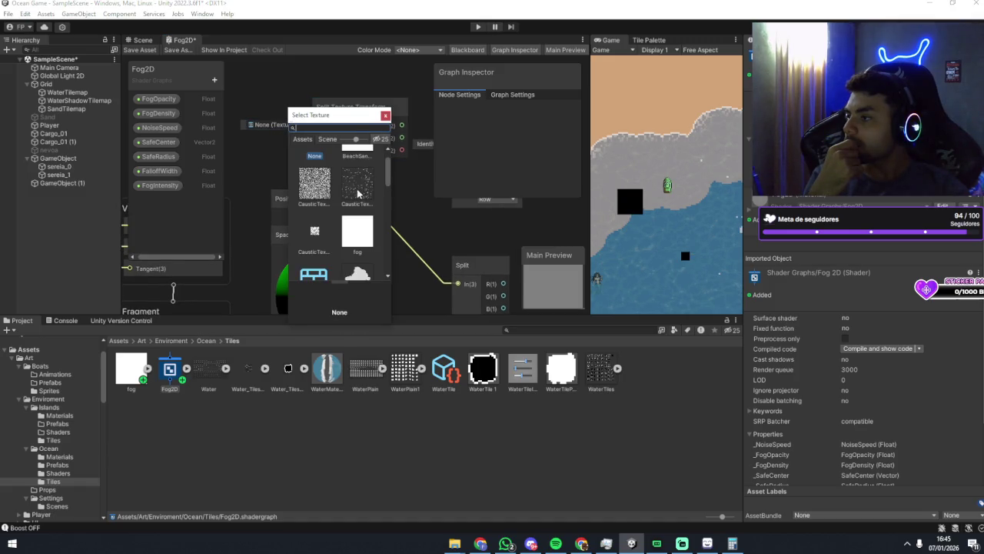
{"action": "double_click", "coordinate": [368, 173]}
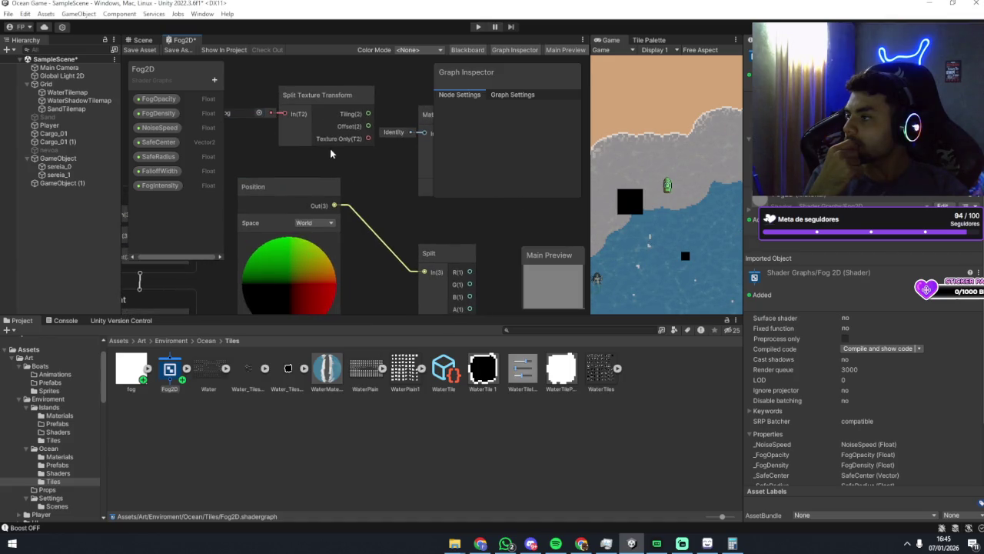
Delete the Split Texture Transform, Split and Matrix Split nodes.
{"action": "left_click", "coordinate": [316, 146]}
{"action": "left_click", "coordinate": [348, 170]}
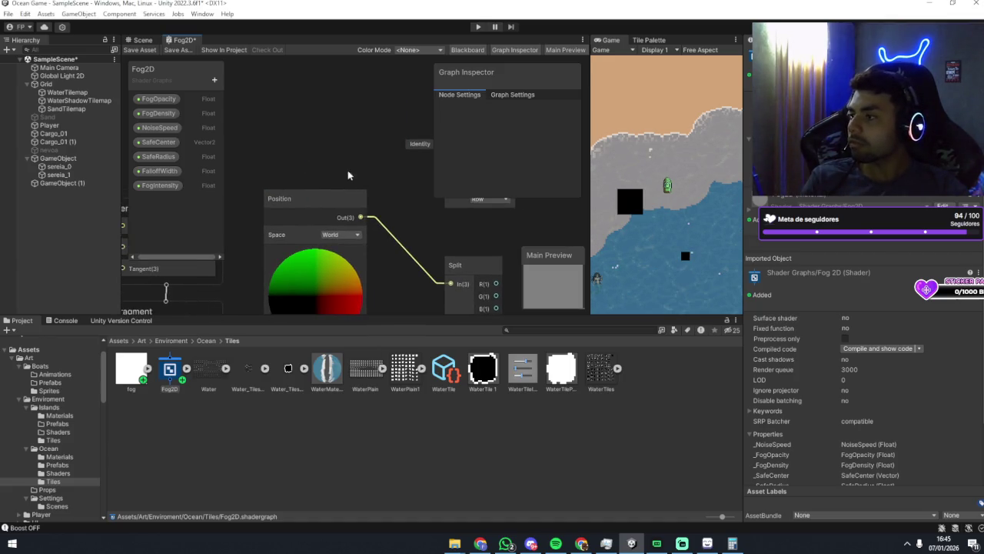
{"action": "left_click", "coordinate": [369, 228]}
{"action": "key", "text": "Delete"}
{"action": "left_click", "coordinate": [380, 99]}
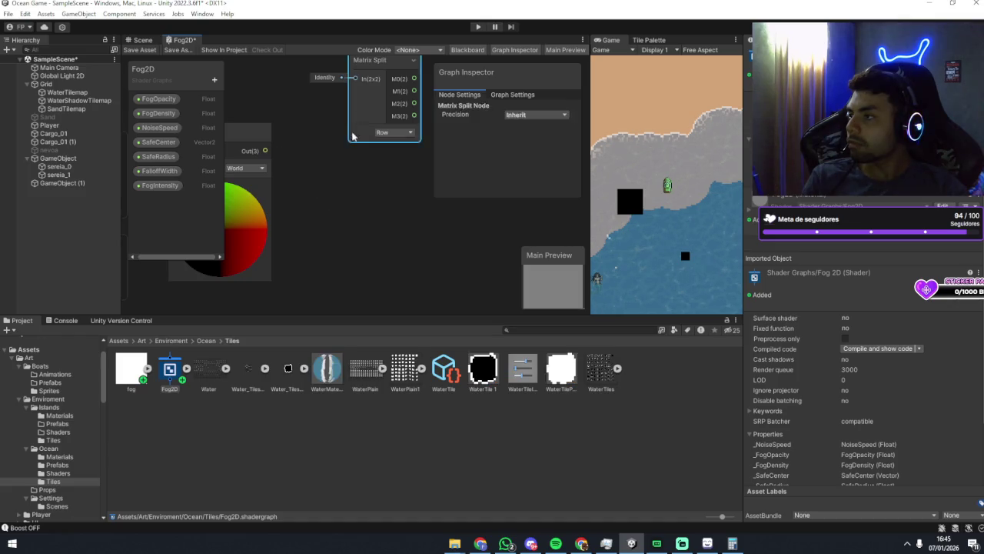
{"action": "key", "text": "Delete"}
Search the Create Node menu for split and position, then add a Split Texture Transform node.
{"action": "right_click", "coordinate": [387, 173]}
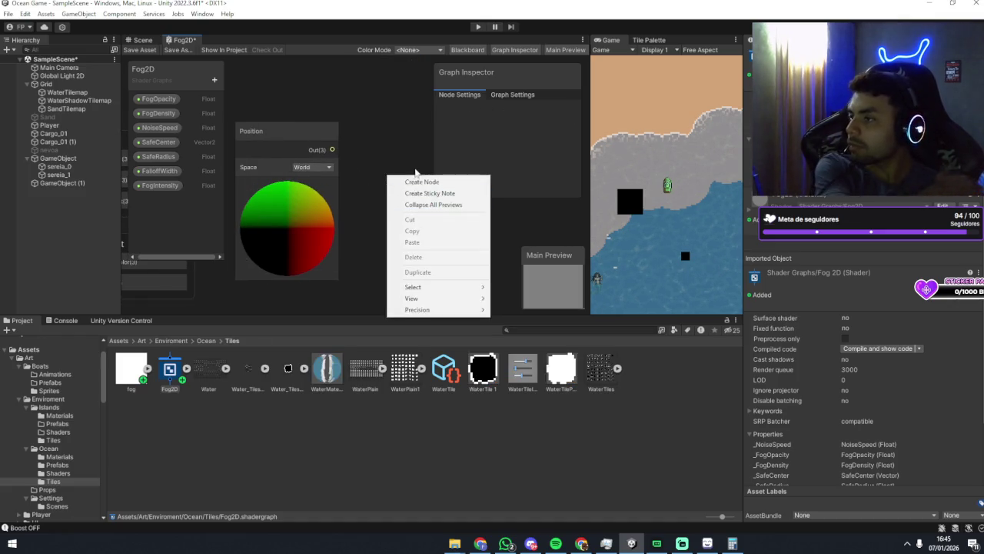
{"action": "left_click", "coordinate": [421, 181]}
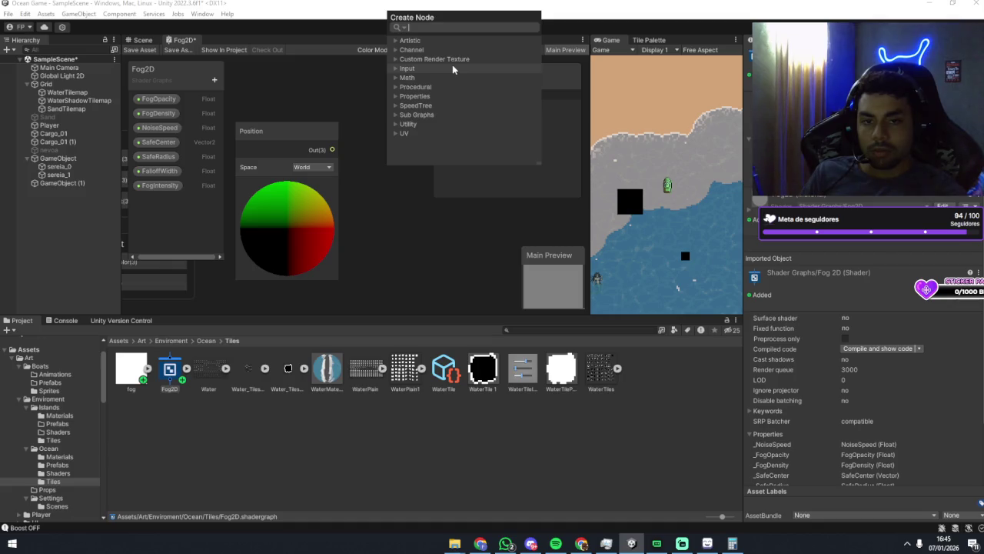
{"action": "type", "text": "splot"}
{"action": "key", "text": "BackSpace"}
{"action": "key", "text": "BackSpace"}
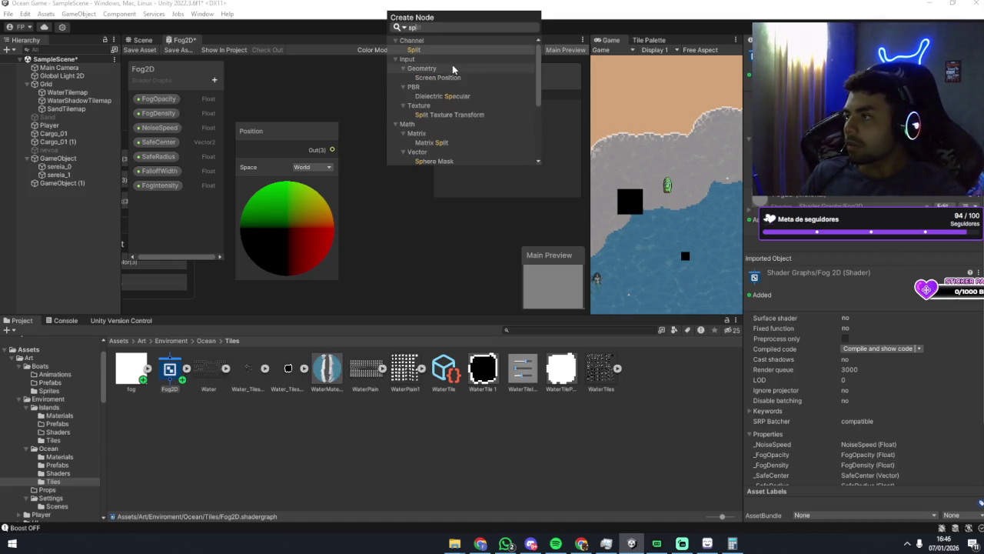
{"action": "type", "text": "it"}
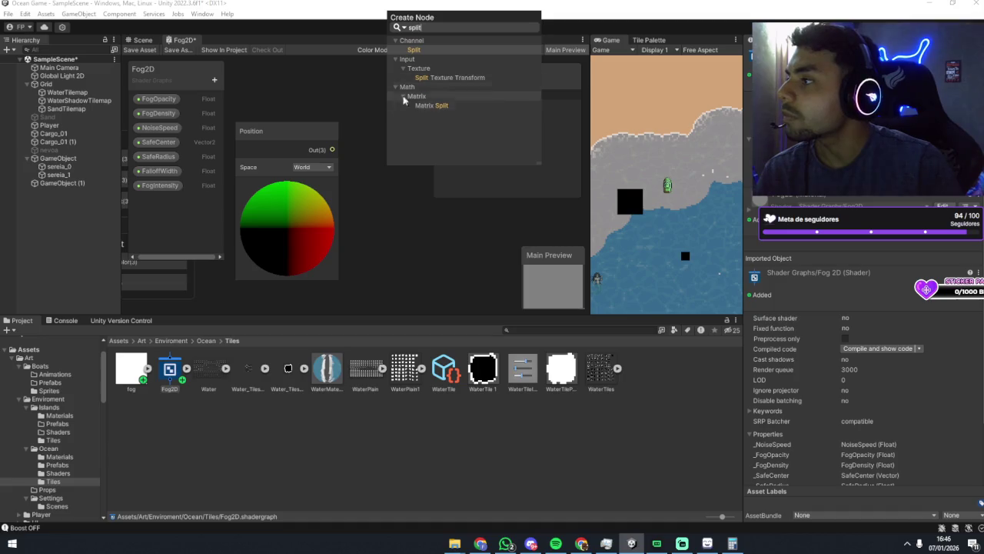
{"action": "key", "text": "BackSpace"}
{"action": "key", "text": "BackSpace"}
{"action": "key", "text": "BackSpace"}
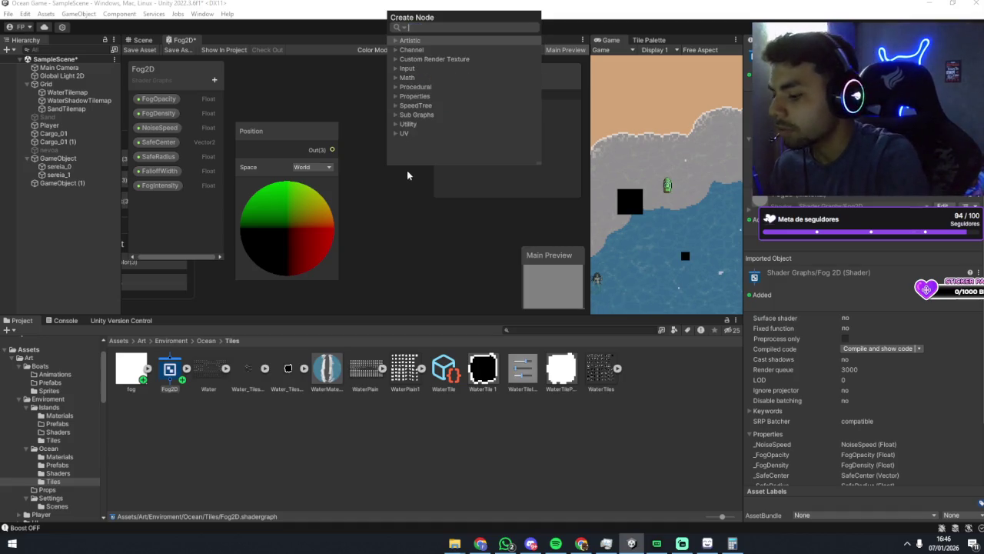
{"action": "type", "text": "position"}
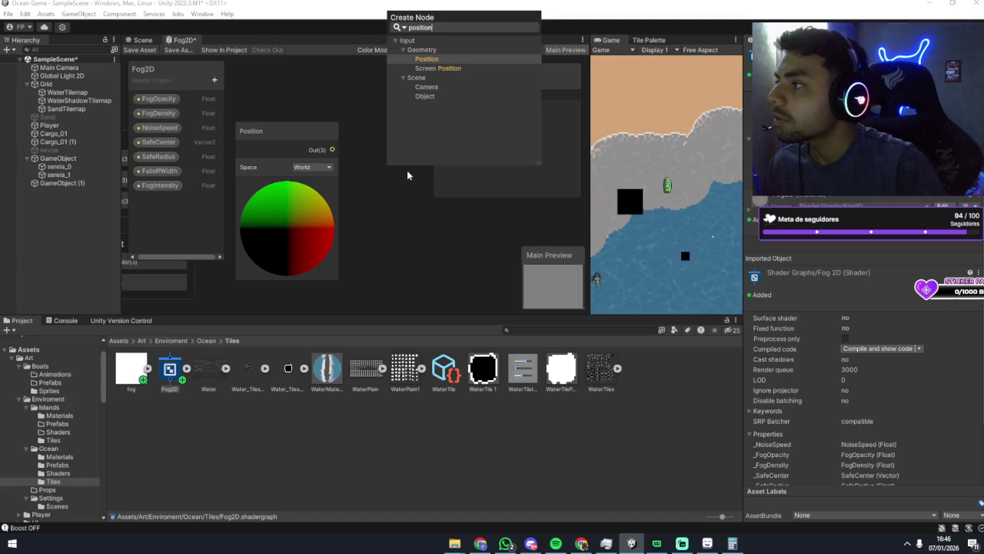
{"action": "key", "text": "BackSpace"}
{"action": "key", "text": "BackSpace"}
{"action": "key", "text": "BackSpace"}
{"action": "type", "text": "p"}
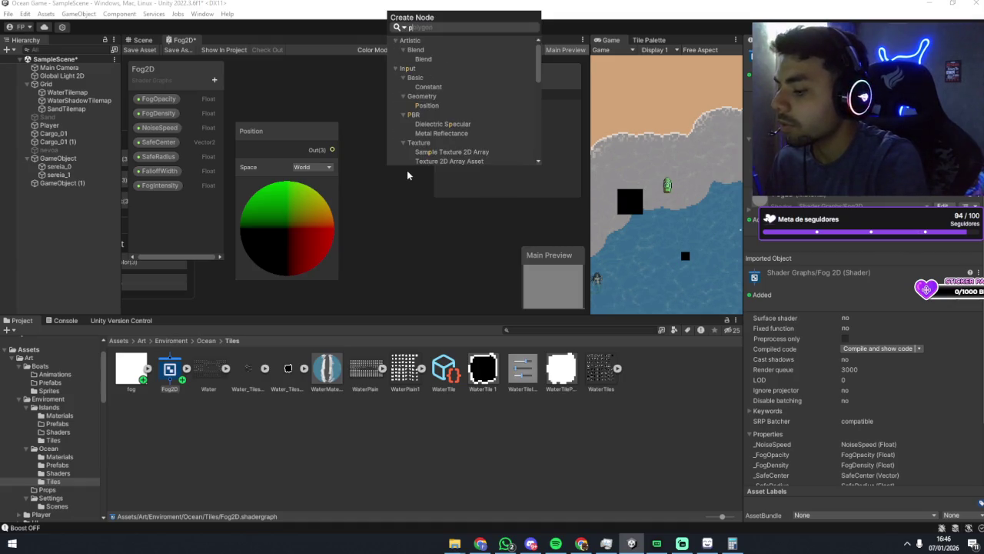
{"action": "type", "text": "plit"}
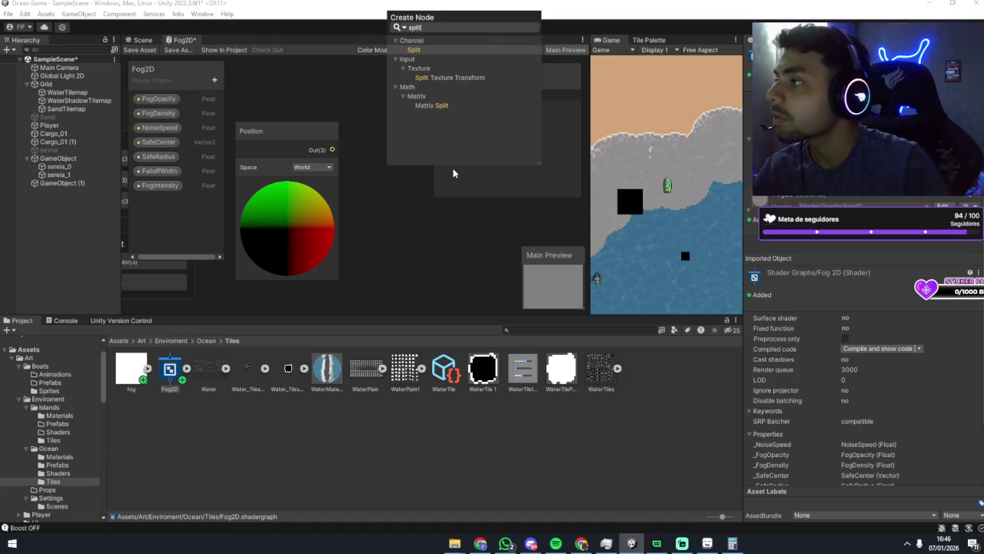
{"action": "left_click", "coordinate": [448, 80]}
Try wiring Position's output into Split Texture Transform, then delete that node.
{"action": "left_click_drag", "start_coordinate": [332, 150], "coordinate": [335, 156]}
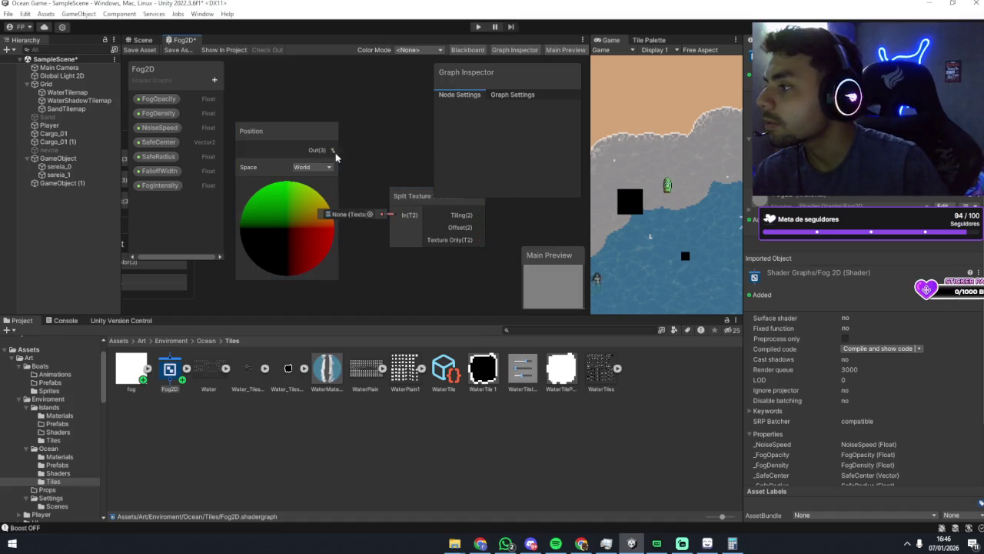
{"action": "left_click_drag", "start_coordinate": [399, 219], "coordinate": [398, 220]}
{"action": "key", "text": "Escape"}
{"action": "left_click_drag", "start_coordinate": [333, 150], "coordinate": [334, 149]}
{"action": "left_click_drag", "start_coordinate": [385, 221], "coordinate": [394, 217]}
{"action": "key", "text": "Escape"}
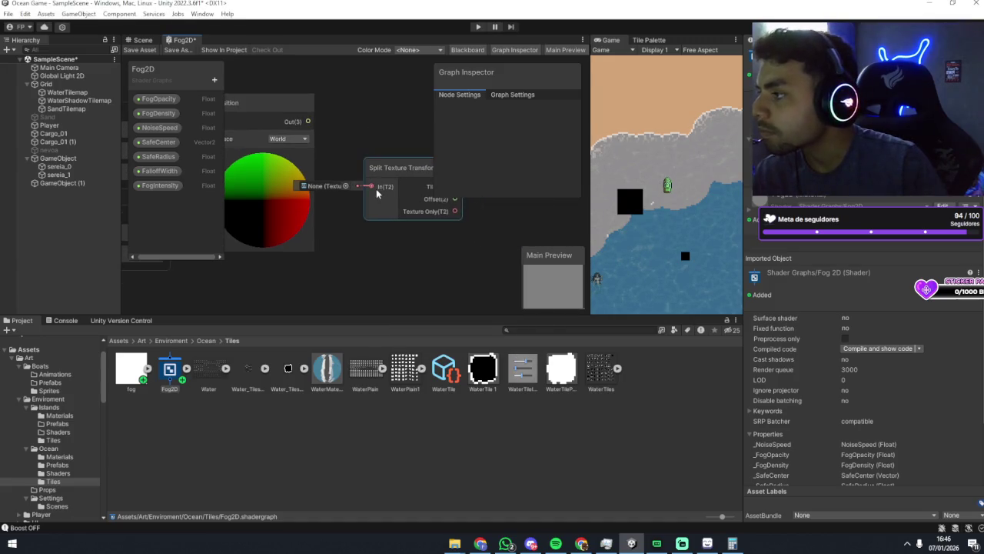
{"action": "left_click", "coordinate": [384, 214]}
{"action": "key", "text": "Delete"}
Nudge the Position node up and search new nodes for 'split'.
{"action": "left_click_drag", "start_coordinate": [267, 150], "coordinate": [267, 142]}
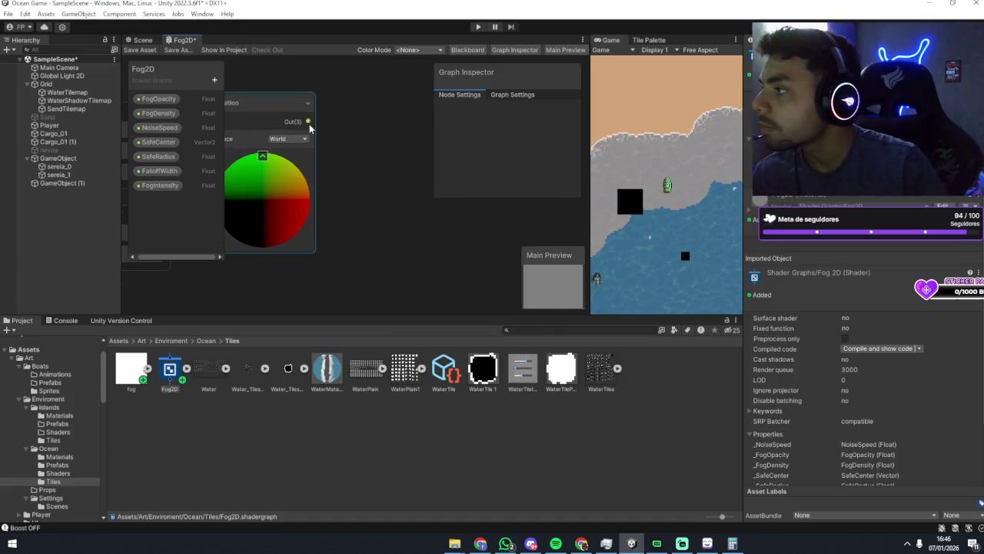
{"action": "left_click", "coordinate": [368, 152]}
{"action": "key", "text": "space"}
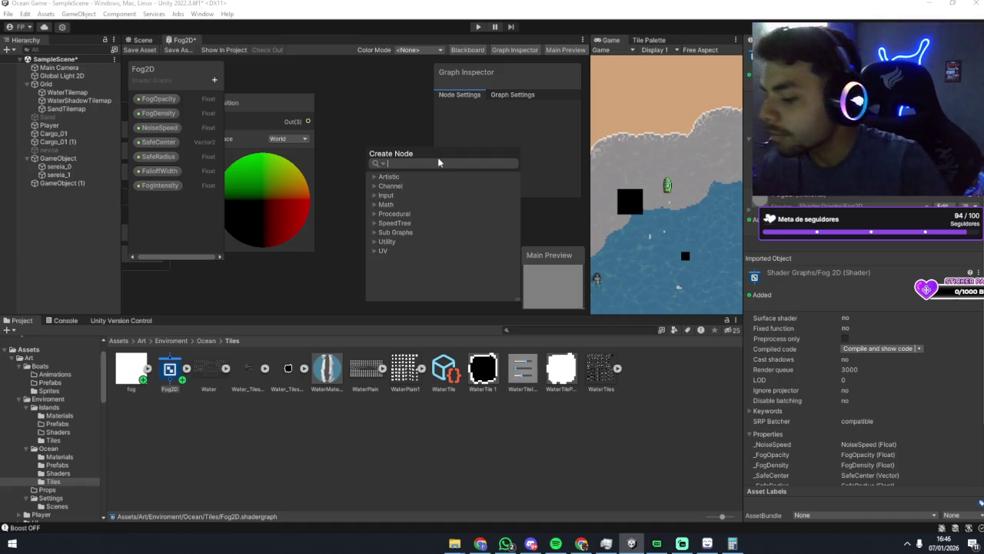
{"action": "type", "text": "split"}
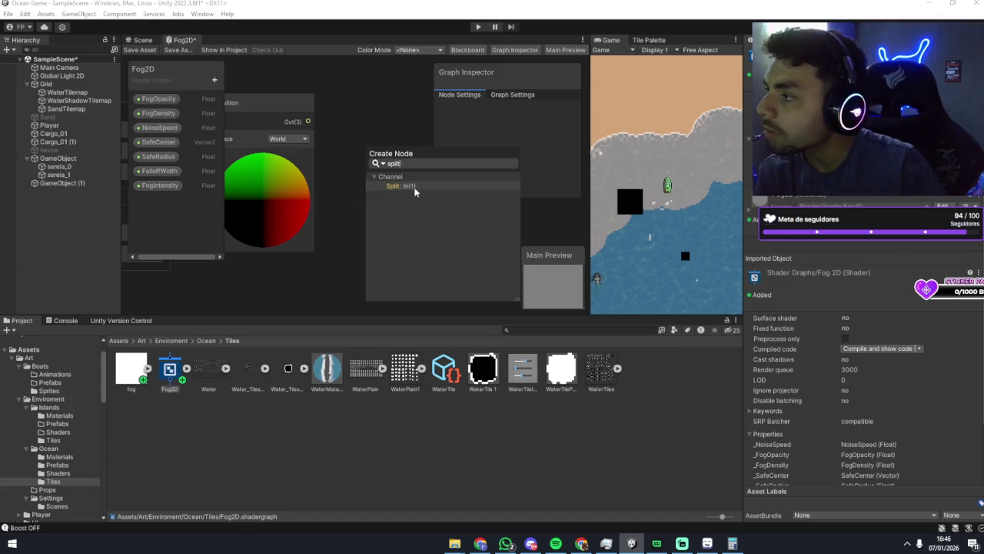
{"action": "left_click", "coordinate": [415, 189]}
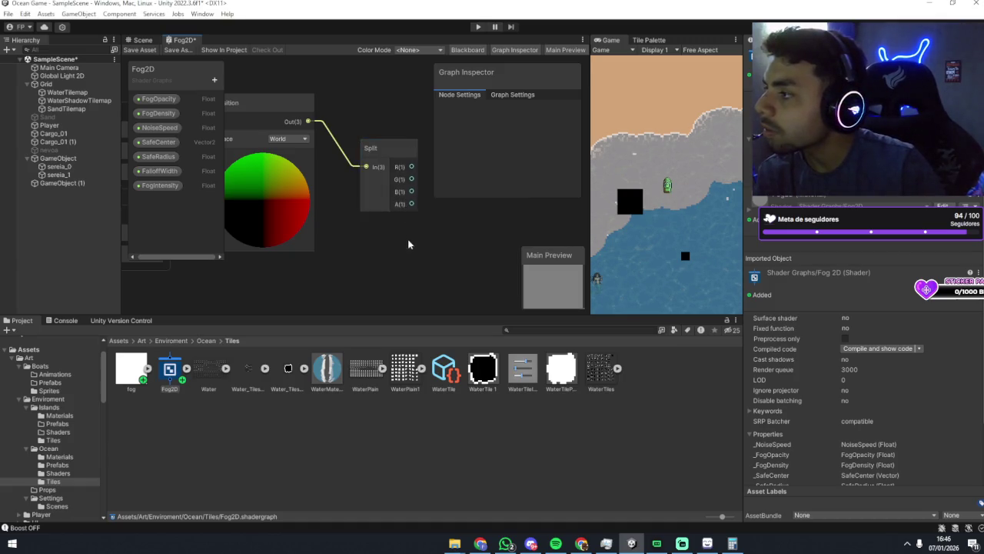
{"action": "left_click_drag", "start_coordinate": [407, 245], "coordinate": [352, 268]}
{"action": "left_click", "coordinate": [332, 199]}
{"action": "left_click_drag", "start_coordinate": [338, 195], "coordinate": [341, 196]}
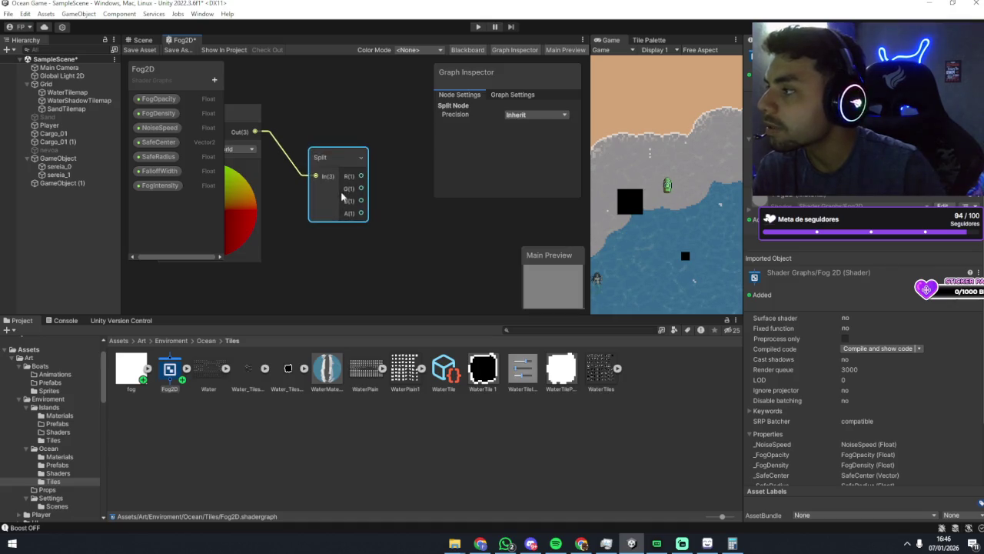
{"action": "scroll", "coordinate": [355, 190], "scroll_direction": "up", "scroll_amount": 3}
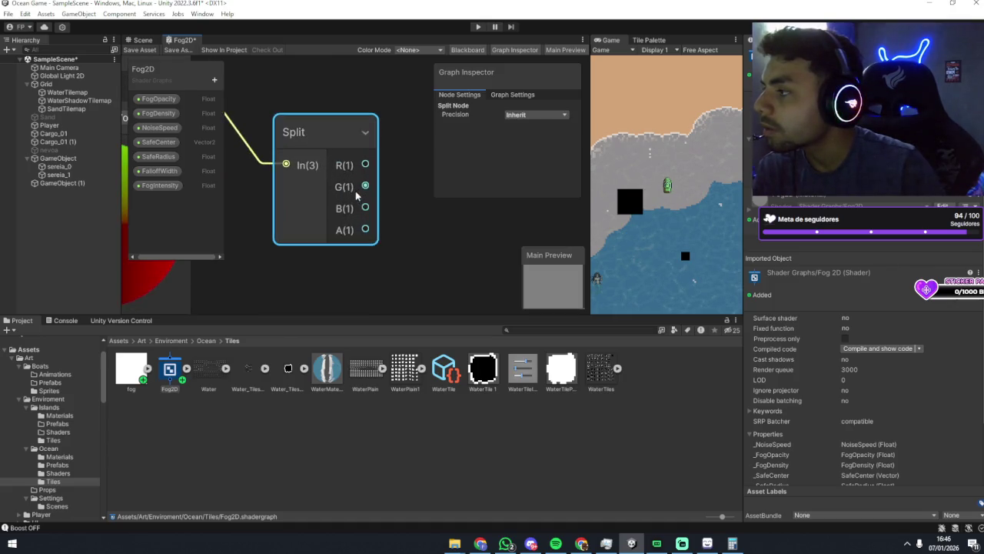
{"action": "scroll", "coordinate": [396, 198], "scroll_direction": "down", "scroll_amount": 2}
{"action": "left_click_drag", "start_coordinate": [396, 197], "coordinate": [381, 190]}
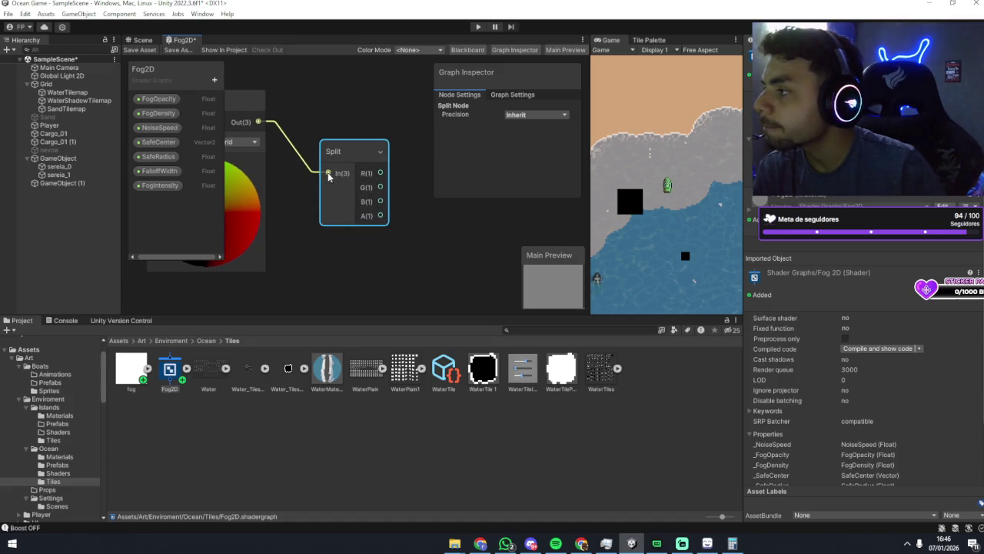
{"action": "left_click", "coordinate": [337, 123]}
{"action": "right_click", "coordinate": [365, 106]}
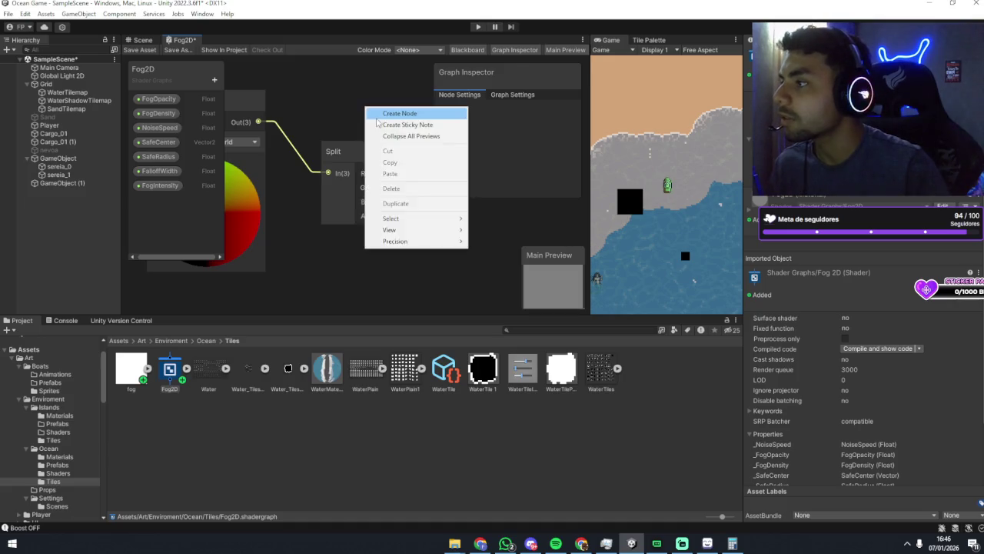
{"action": "left_click", "coordinate": [377, 111]}
{"action": "type", "text": "split"}
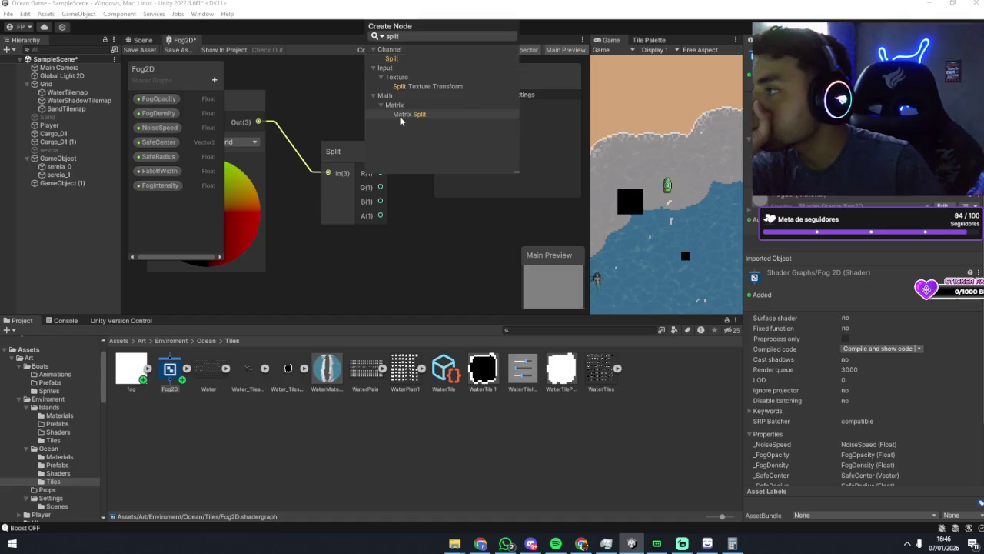
{"action": "left_click", "coordinate": [400, 116]}
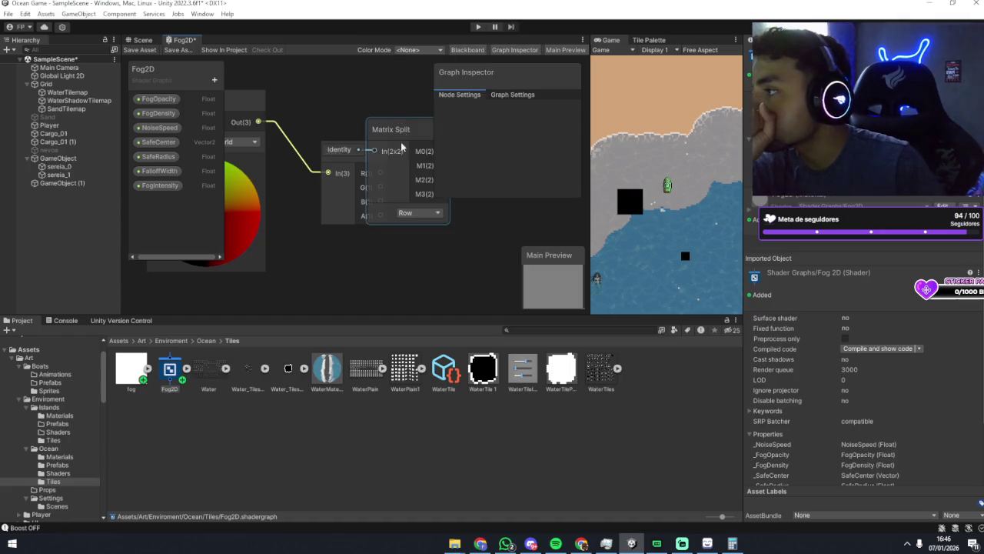
{"action": "mouse_move", "coordinate": [401, 141]}
{"action": "left_mouse_down"}
{"action": "mouse_move", "coordinate": [375, 107]}
{"action": "mouse_move", "coordinate": [339, 114]}
{"action": "left_mouse_up"}
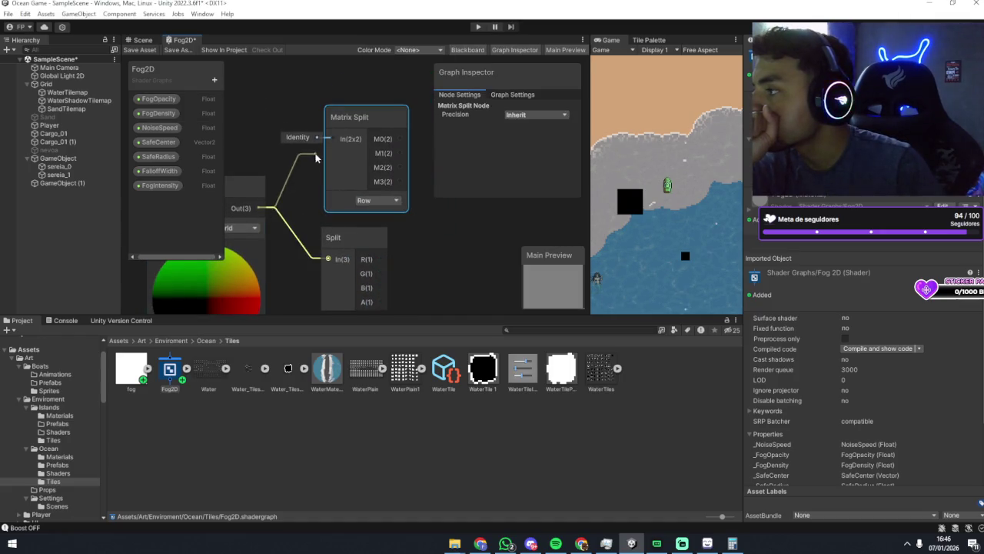
{"action": "left_click_drag", "start_coordinate": [255, 227], "coordinate": [257, 226]}
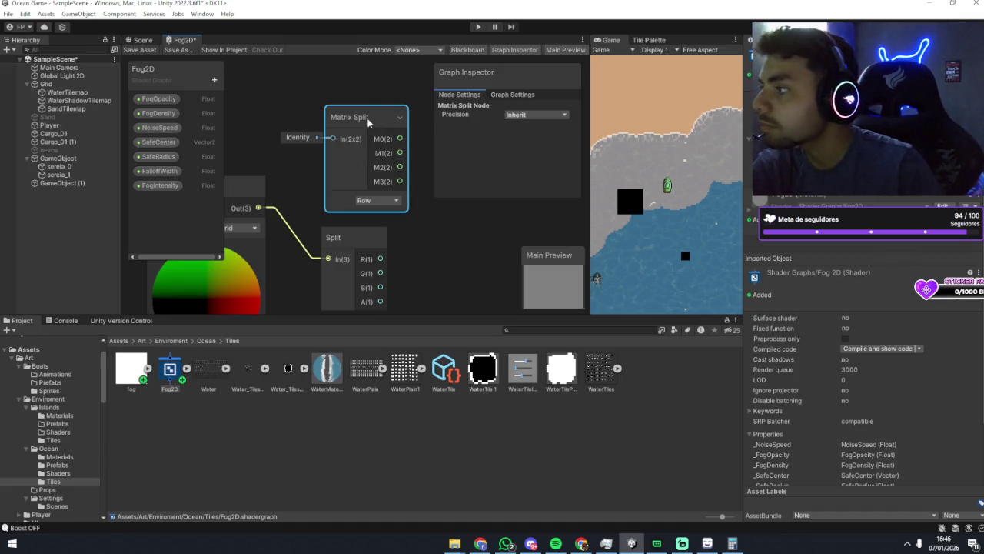
{"action": "key", "text": "Delete"}
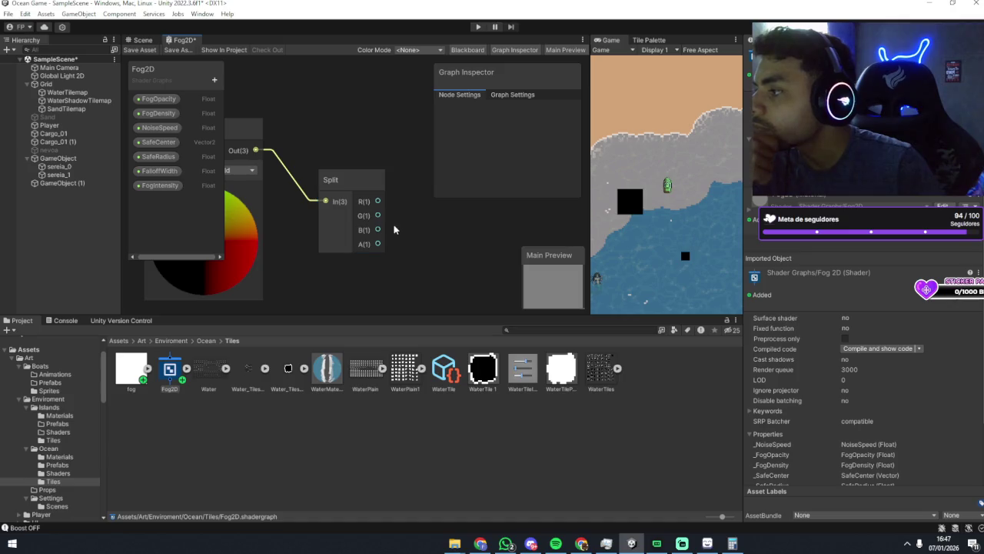
Select the Split node to view its settings in the Graph Inspector.
{"action": "left_click", "coordinate": [362, 231]}
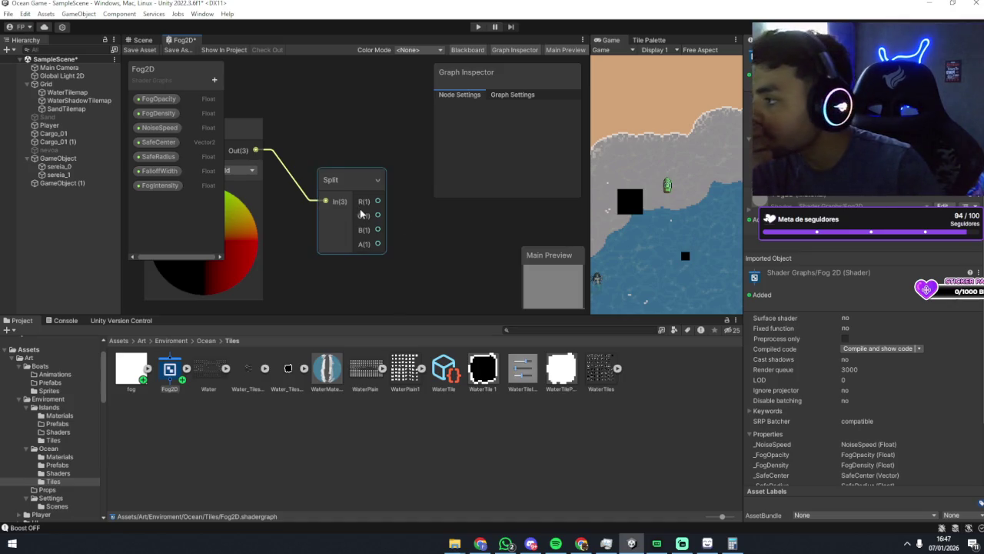
{"action": "scroll", "coordinate": [362, 229], "scroll_direction": "up", "scroll_amount": 2}
{"action": "scroll", "coordinate": [362, 229], "scroll_direction": "down", "scroll_amount": 1}
{"action": "left_click", "coordinate": [360, 228]}
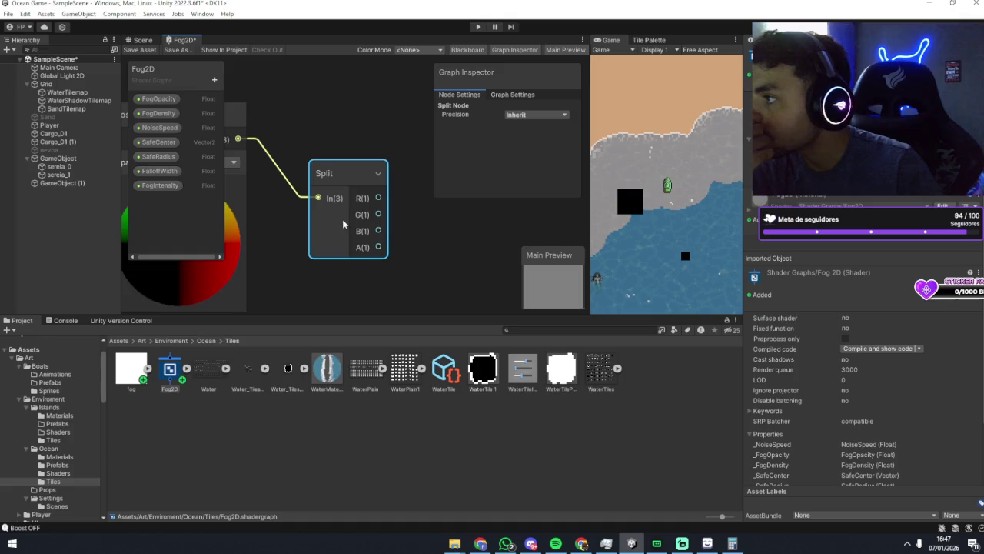
{"action": "scroll", "coordinate": [347, 229], "scroll_direction": "down", "scroll_amount": 3}
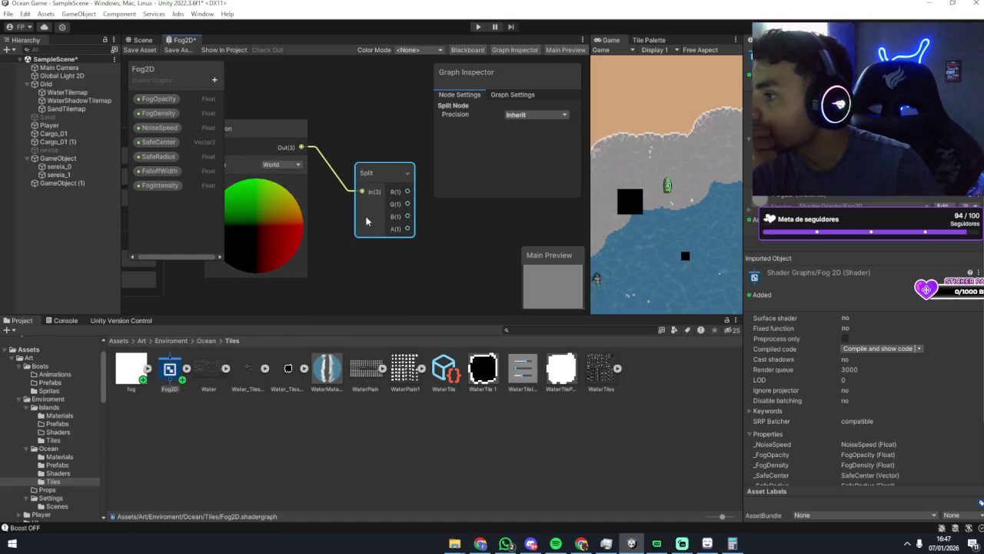
Set the Position node's preview mode to Preview2D.
{"action": "left_click", "coordinate": [322, 138]}
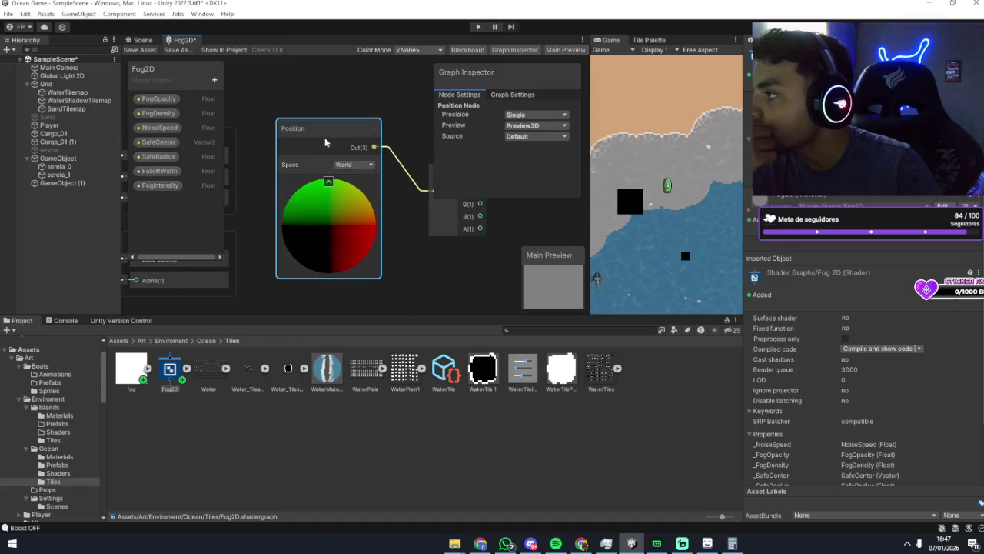
{"action": "left_click", "coordinate": [524, 128]}
{"action": "left_click", "coordinate": [501, 153]}
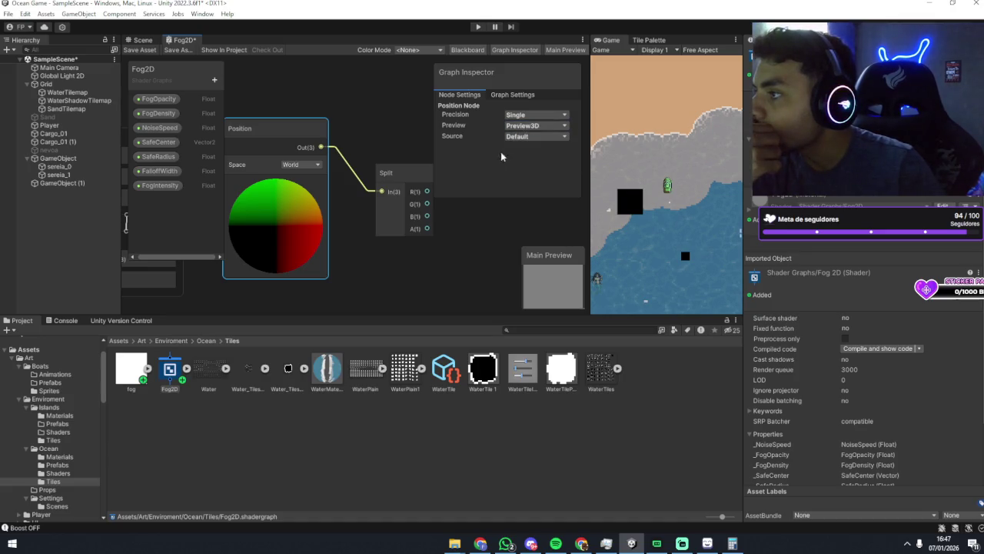
{"action": "left_click", "coordinate": [523, 127]}
{"action": "left_click", "coordinate": [524, 147]}
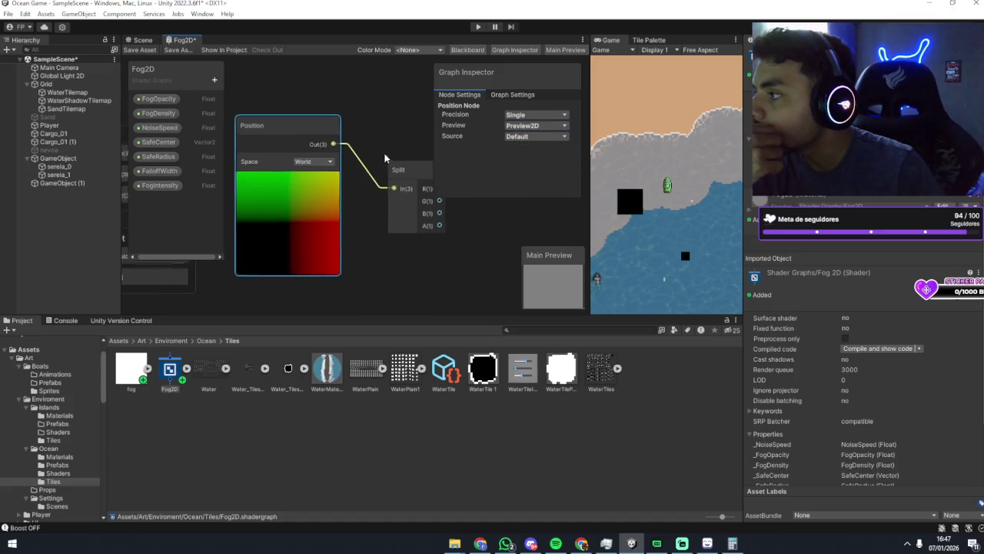
{"action": "left_click", "coordinate": [528, 127]}
{"action": "left_click", "coordinate": [527, 146]}
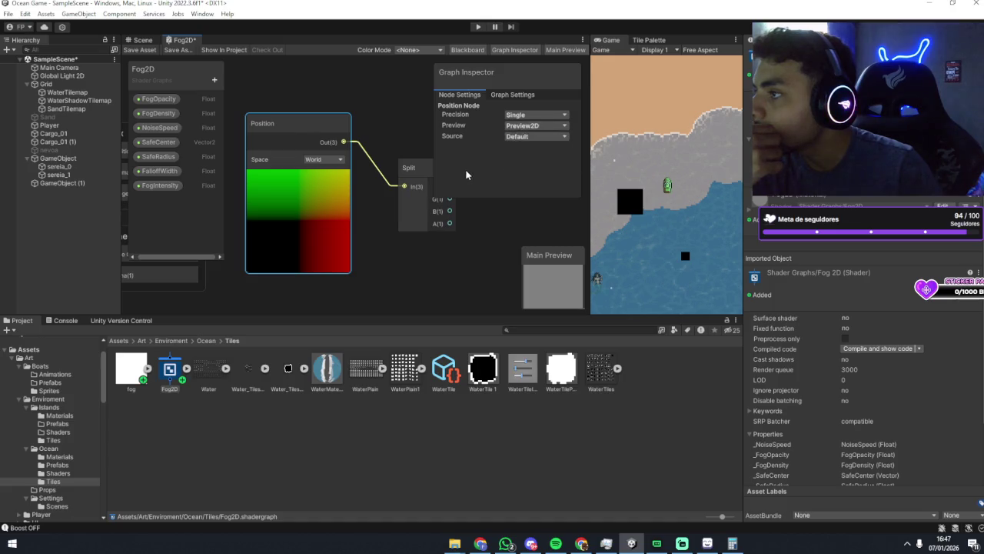
Try Inherit precision on the Position node, restoring Single and keeping Source at Default.
{"action": "left_click", "coordinate": [518, 115]}
{"action": "left_click", "coordinate": [524, 127]}
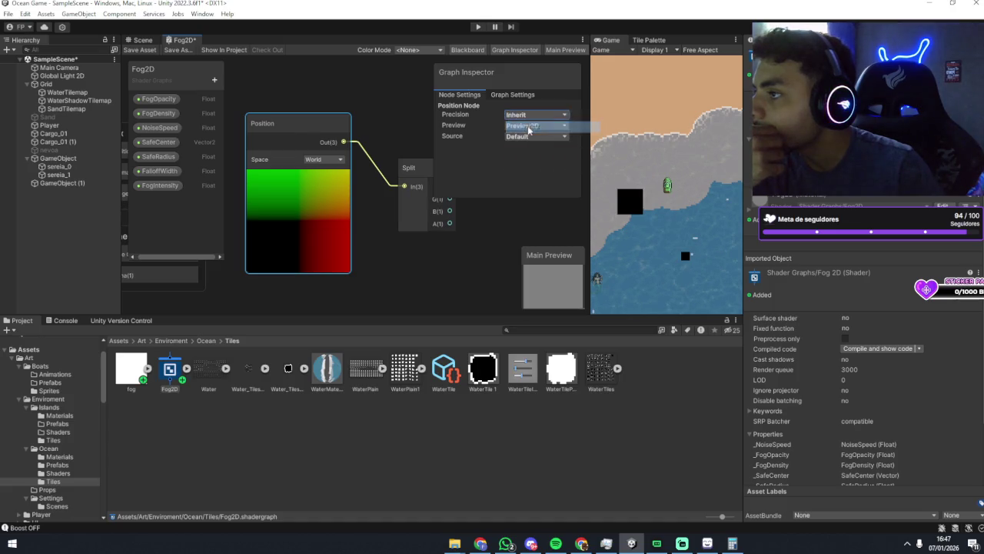
{"action": "left_click", "coordinate": [522, 115]}
{"action": "left_click", "coordinate": [525, 126]}
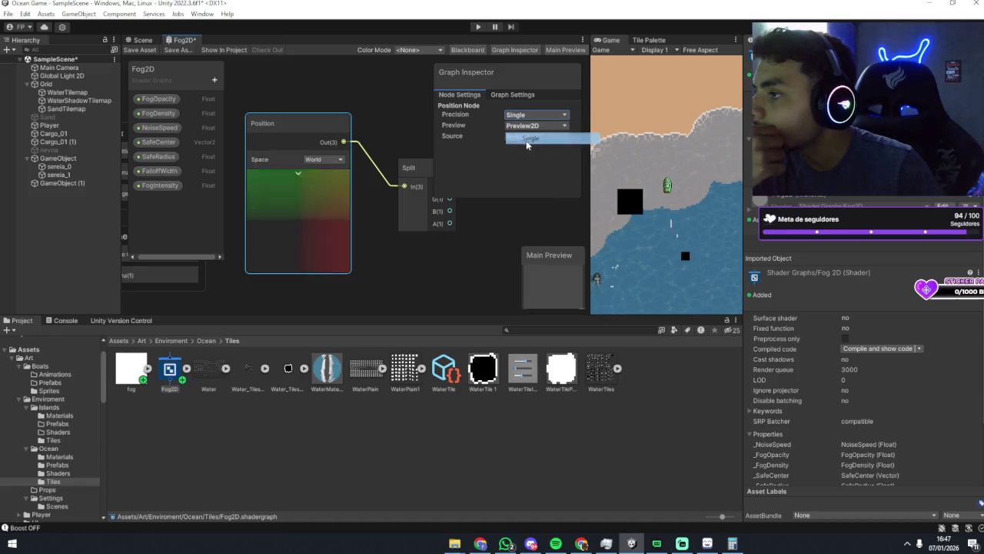
{"action": "left_click", "coordinate": [516, 137]}
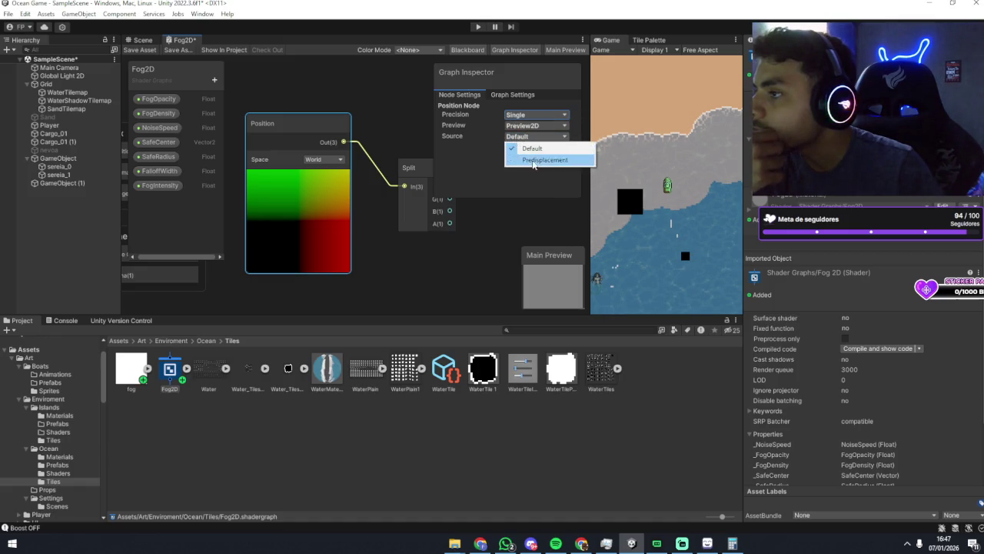
{"action": "left_click", "coordinate": [506, 150]}
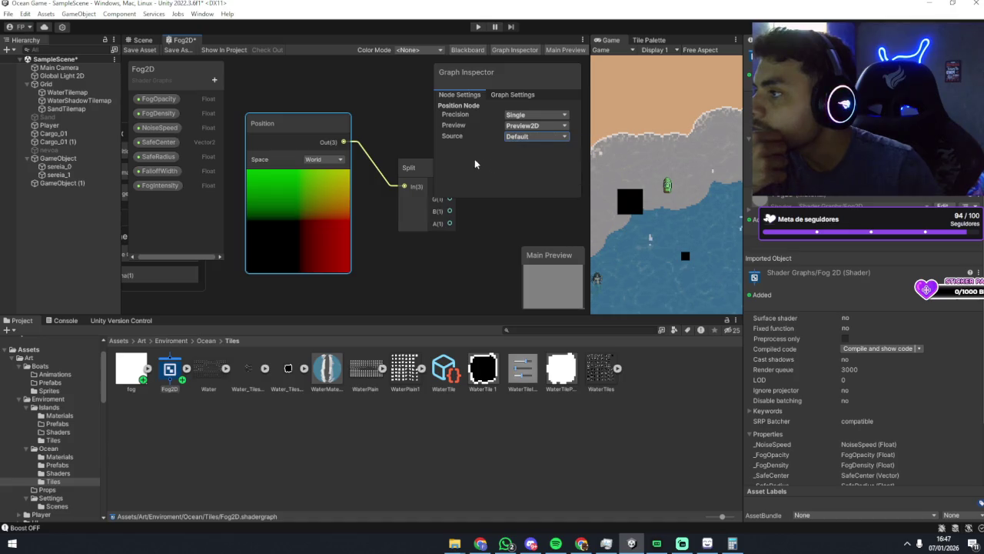
Try View and Tangent space on the Position node, leaving Space at World.
{"action": "left_click", "coordinate": [389, 135]}
{"action": "left_click", "coordinate": [315, 158]}
{"action": "left_click", "coordinate": [315, 180]}
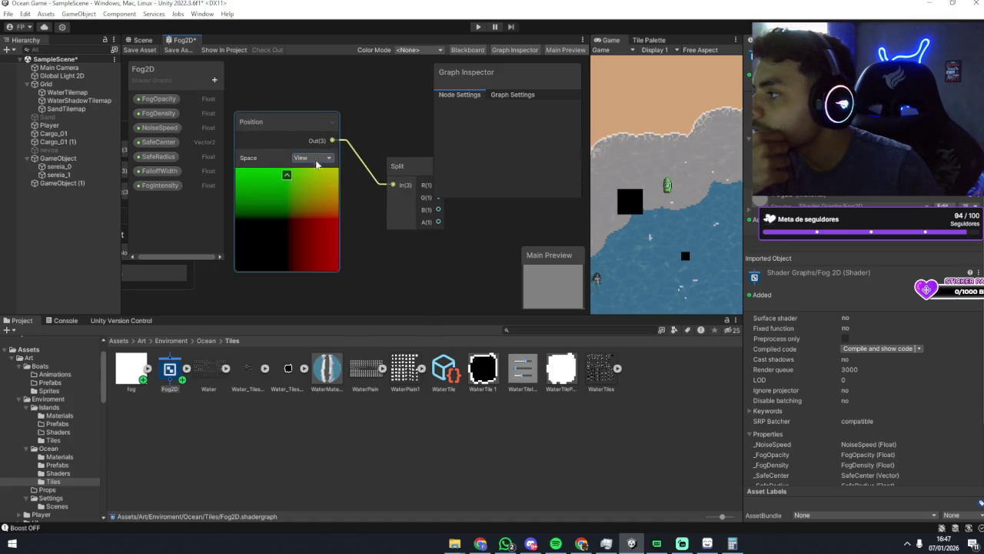
{"action": "left_click", "coordinate": [315, 158]}
{"action": "left_click", "coordinate": [332, 190]}
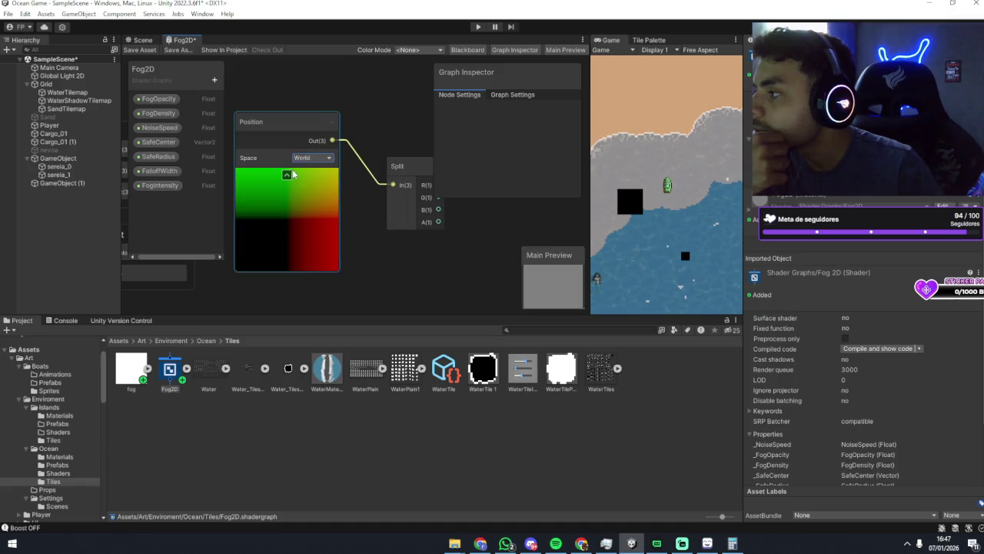
{"action": "left_click", "coordinate": [311, 157]}
{"action": "left_click", "coordinate": [320, 203]}
{"action": "left_click", "coordinate": [313, 159]}
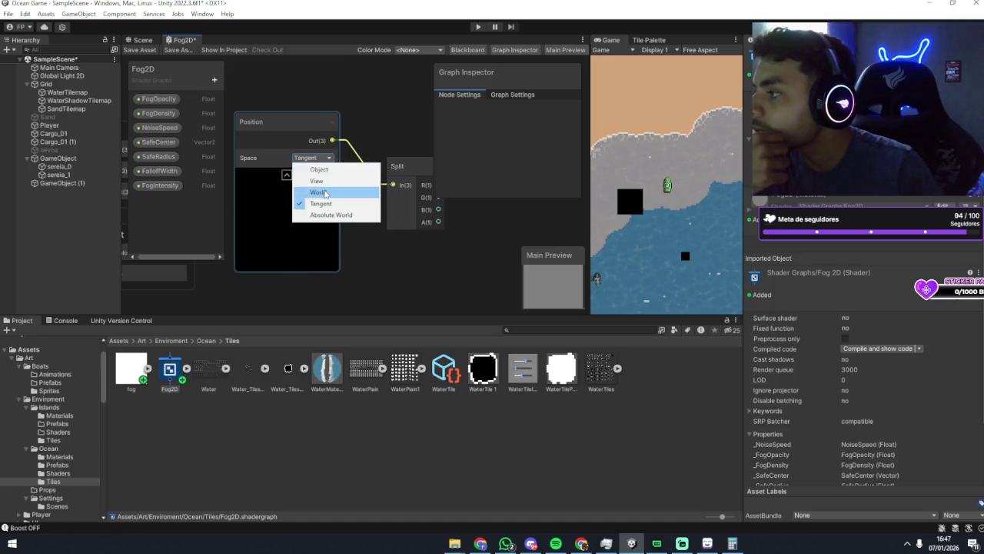
{"action": "left_click", "coordinate": [325, 193]}
{"action": "left_click", "coordinate": [317, 158]}
{"action": "left_click", "coordinate": [358, 151]}
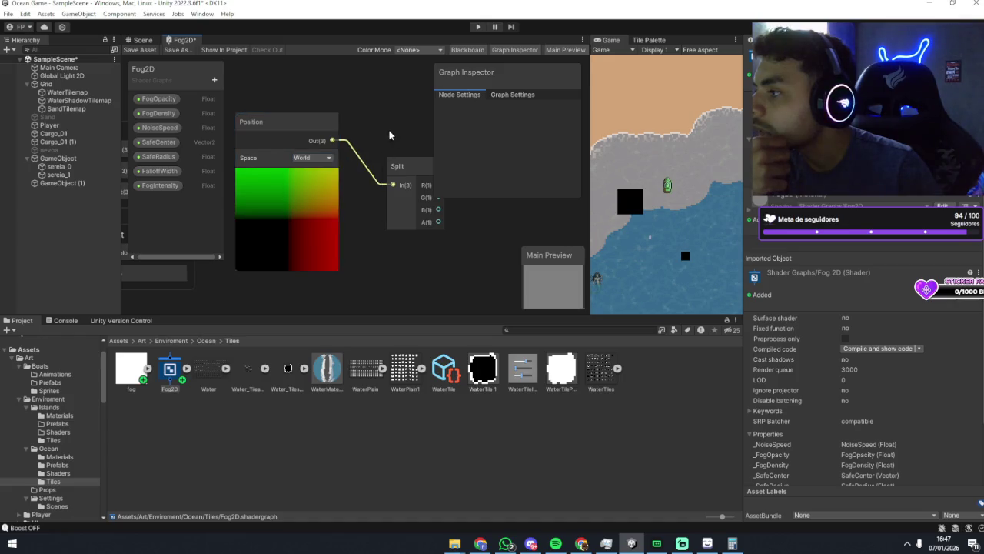
Add a reroute point on the Position-to-Split wire, then remove it.
{"action": "left_click_drag", "start_coordinate": [389, 136], "coordinate": [371, 133]}
{"action": "double_click", "coordinate": [359, 180]}
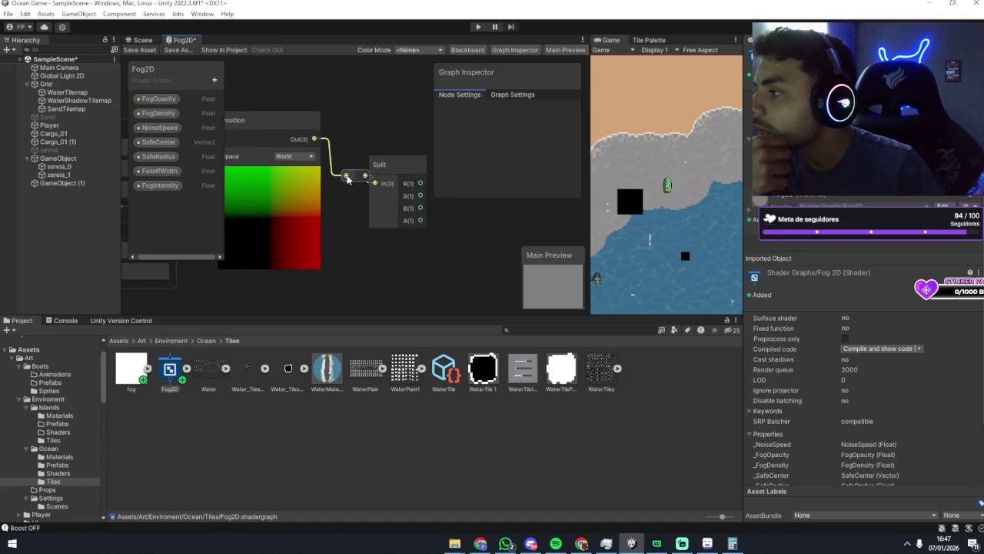
{"action": "right_click", "coordinate": [335, 192]}
{"action": "key", "text": "Escape"}
{"action": "mouse_move", "coordinate": [356, 177]}
{"action": "left_mouse_down"}
{"action": "mouse_move", "coordinate": [347, 166]}
{"action": "mouse_move", "coordinate": [363, 152]}
{"action": "left_mouse_up"}
{"action": "key", "text": "Delete"}
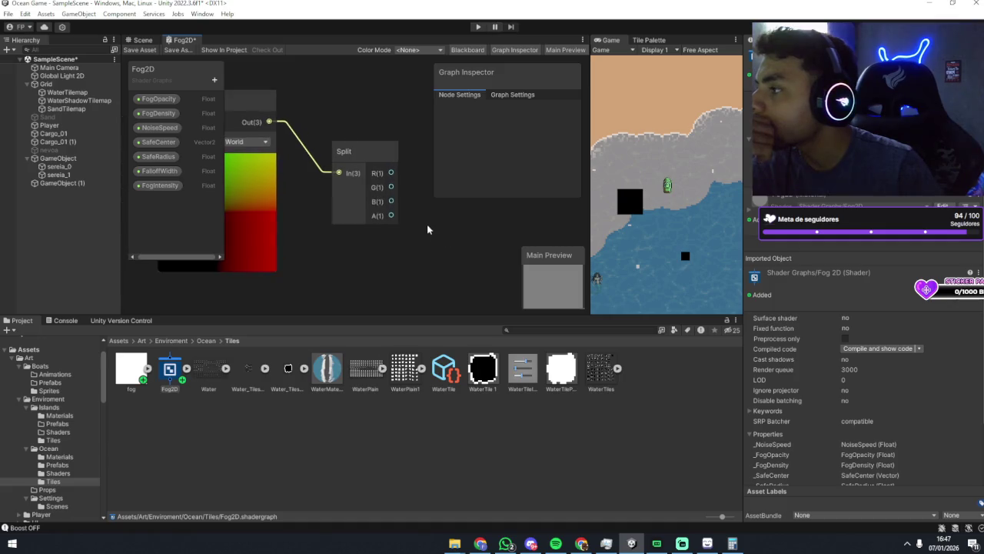
{"action": "scroll", "coordinate": [418, 225], "scroll_direction": "down", "scroll_amount": 2}
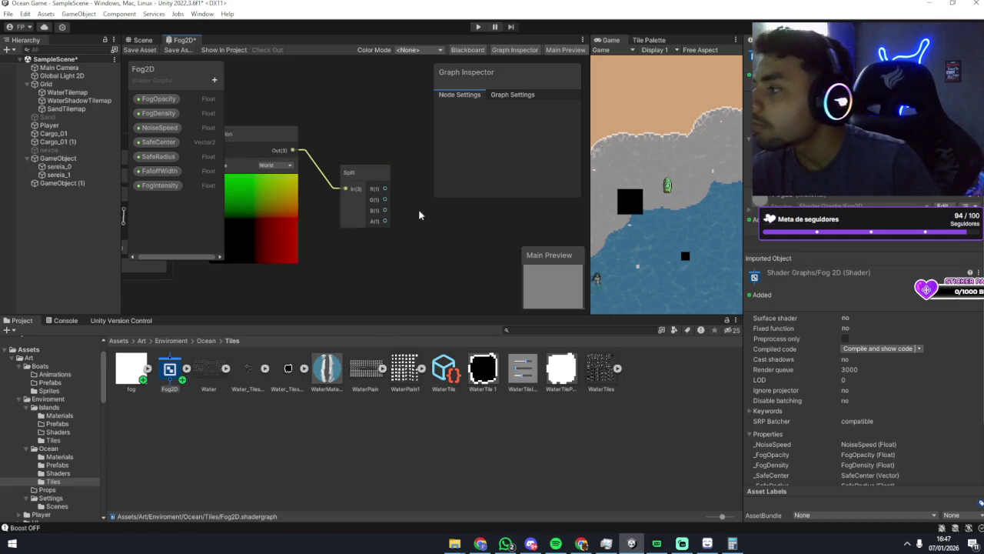
{"action": "scroll", "coordinate": [395, 222], "scroll_direction": "up", "scroll_amount": 3}
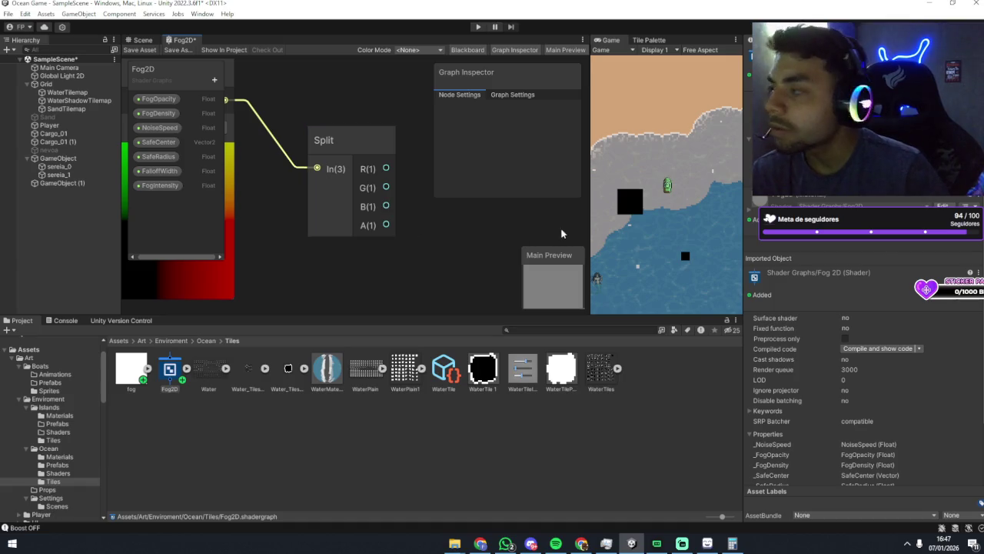
{"action": "right_click", "coordinate": [509, 240]}
{"action": "left_click", "coordinate": [507, 237]}
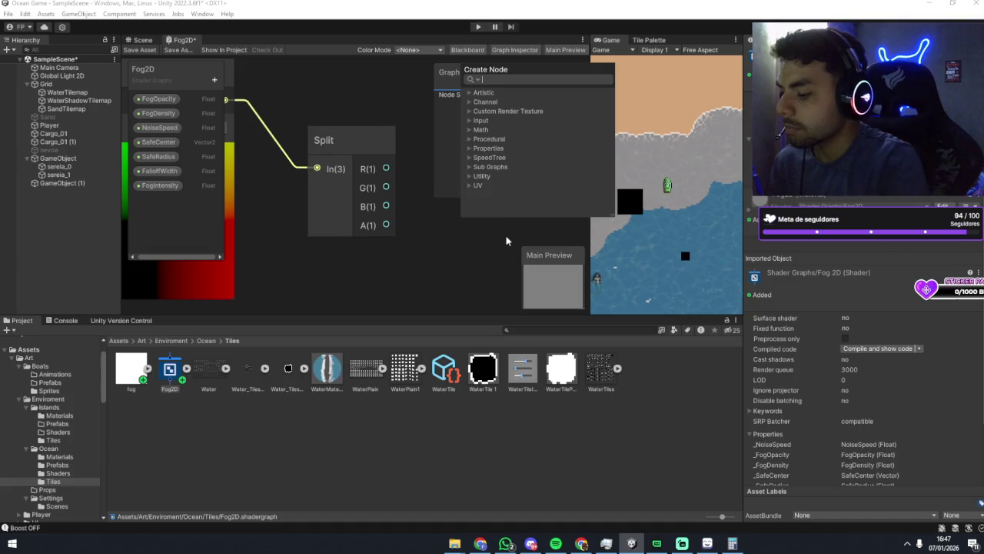
{"action": "type", "text": "combine"}
{"action": "key", "text": "Return"}
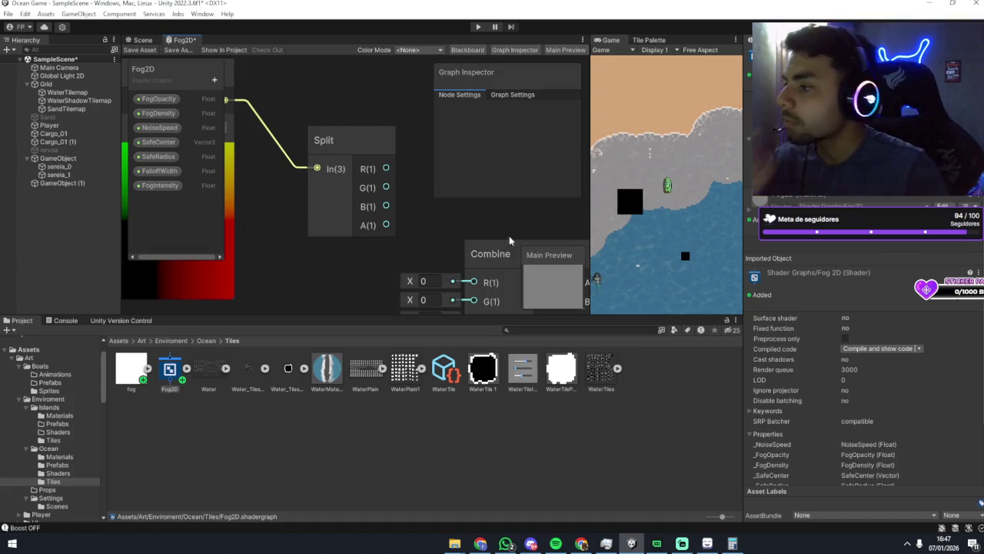
{"action": "key", "text": "a"}
{"action": "scroll", "coordinate": [376, 108], "scroll_direction": "down", "scroll_amount": 5}
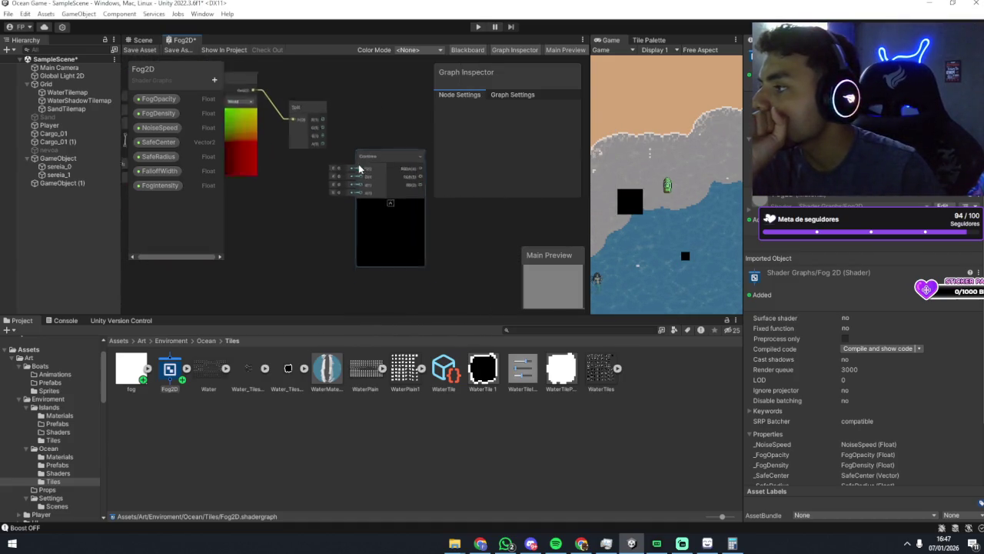
{"action": "left_click", "coordinate": [364, 135]}
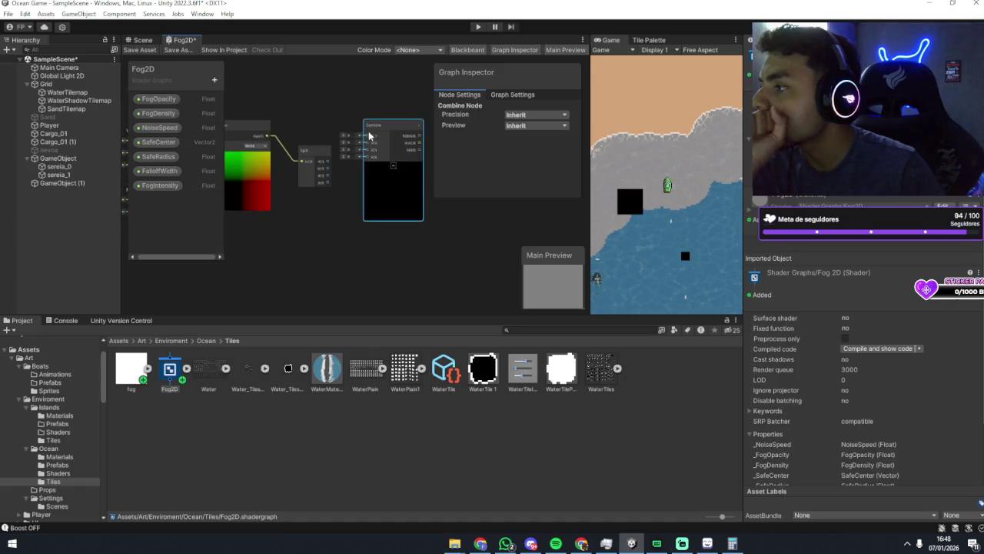
{"action": "left_click", "coordinate": [336, 107]}
{"action": "scroll", "coordinate": [336, 107], "scroll_direction": "up", "scroll_amount": 4}
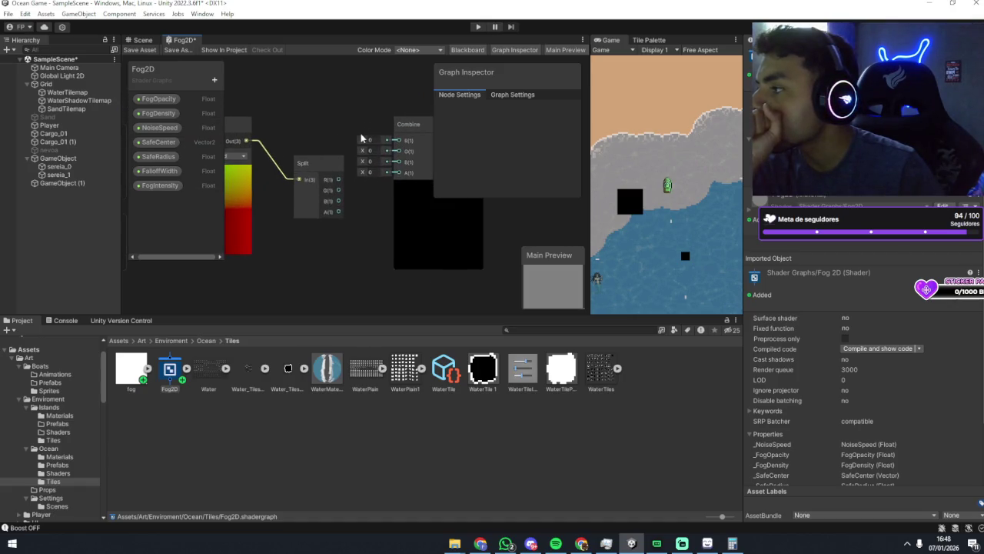
{"action": "scroll", "coordinate": [329, 110], "scroll_direction": "up", "scroll_amount": 1}
{"action": "mouse_move", "coordinate": [377, 121]}
{"action": "left_mouse_down"}
{"action": "mouse_move", "coordinate": [297, 103]}
{"action": "mouse_move", "coordinate": [320, 91]}
{"action": "mouse_move", "coordinate": [409, 96]}
{"action": "mouse_move", "coordinate": [367, 89]}
{"action": "mouse_move", "coordinate": [362, 123]}
{"action": "left_mouse_up"}
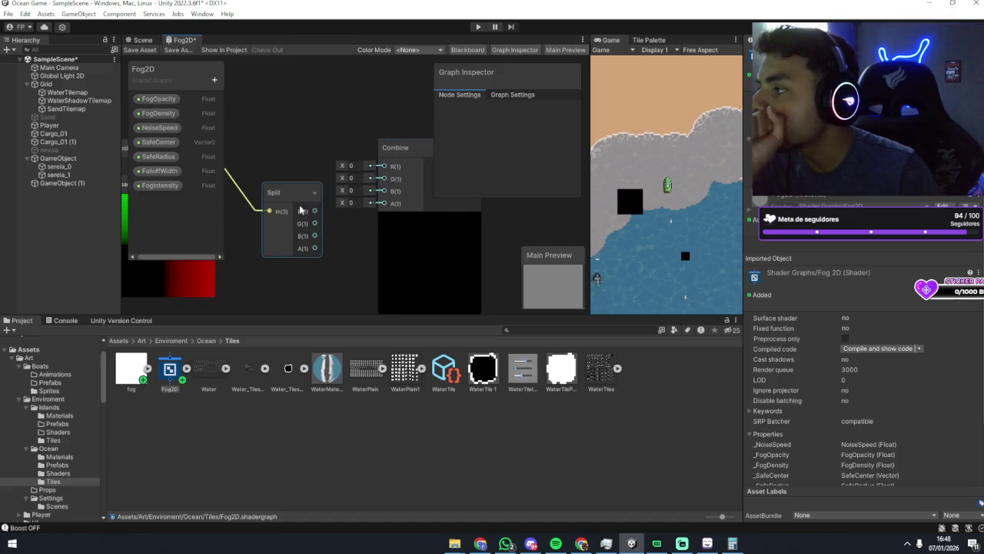
{"action": "mouse_move", "coordinate": [349, 261]}
{"action": "left_mouse_down"}
{"action": "mouse_move", "coordinate": [314, 243]}
{"action": "mouse_move", "coordinate": [355, 229]}
{"action": "mouse_move", "coordinate": [340, 233]}
{"action": "left_mouse_up"}
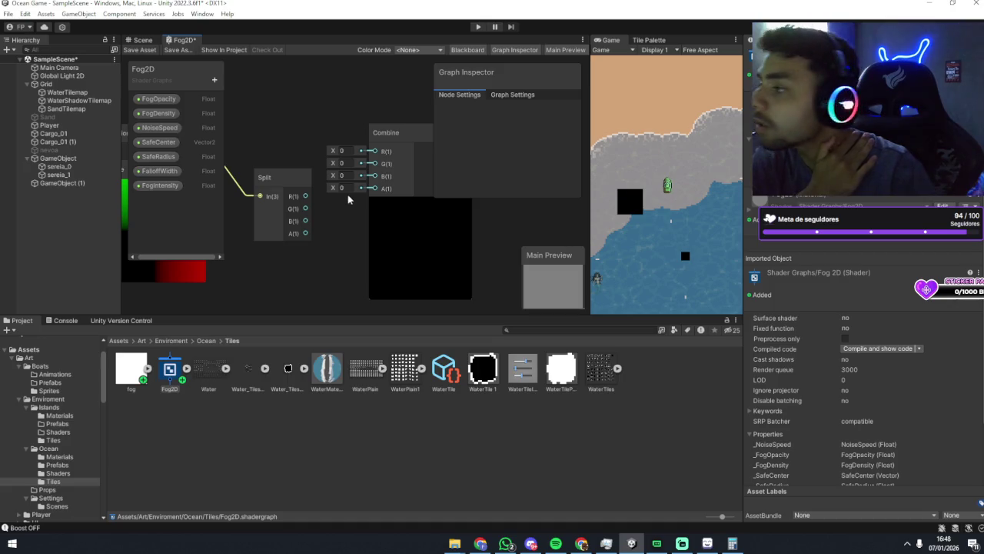
{"action": "left_click_drag", "start_coordinate": [330, 221], "coordinate": [305, 206]}
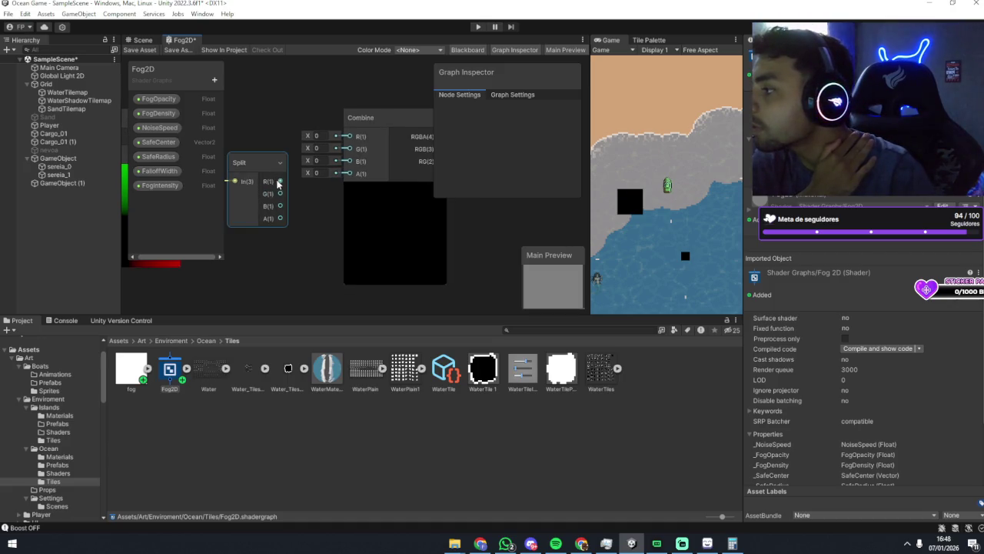
{"action": "scroll", "coordinate": [295, 184], "scroll_direction": "down", "scroll_amount": 2}
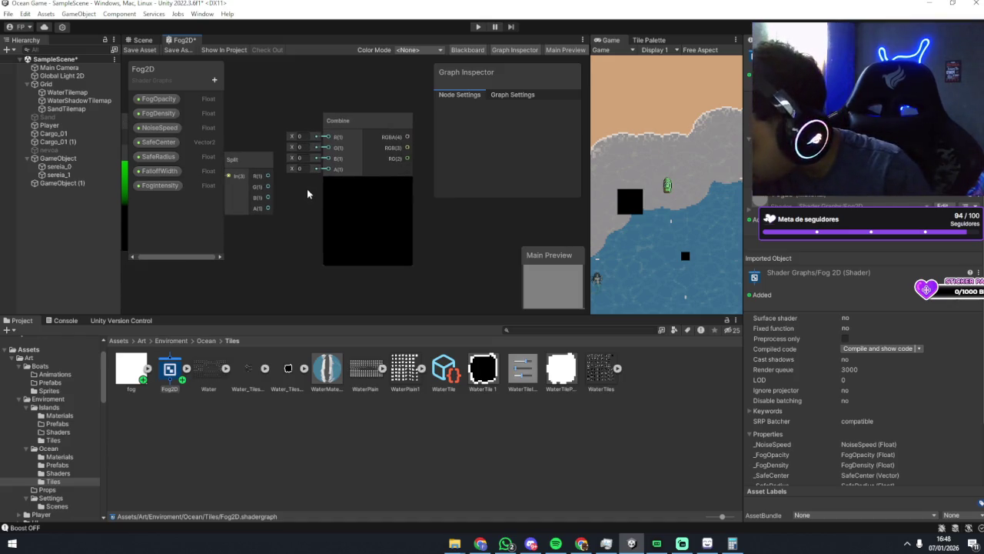
{"action": "left_click_drag", "start_coordinate": [302, 192], "coordinate": [331, 196]}
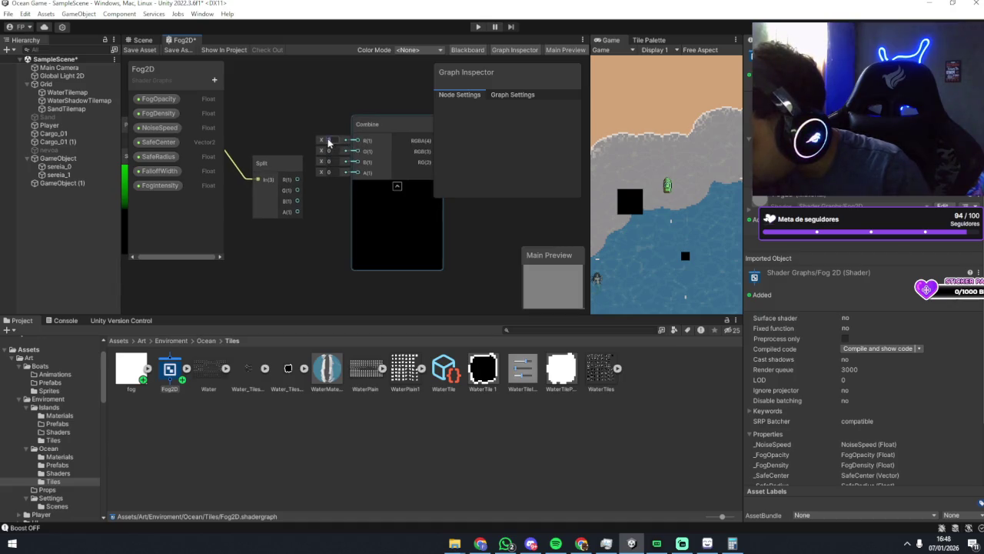
{"action": "mouse_move", "coordinate": [323, 153]}
{"action": "left_mouse_down"}
{"action": "mouse_move", "coordinate": [342, 159]}
{"action": "mouse_move", "coordinate": [299, 157]}
{"action": "mouse_move", "coordinate": [376, 154]}
{"action": "mouse_move", "coordinate": [399, 137]}
{"action": "mouse_move", "coordinate": [270, 145]}
{"action": "left_mouse_up"}
{"action": "left_click", "coordinate": [334, 152]}
{"action": "left_click", "coordinate": [353, 154]}
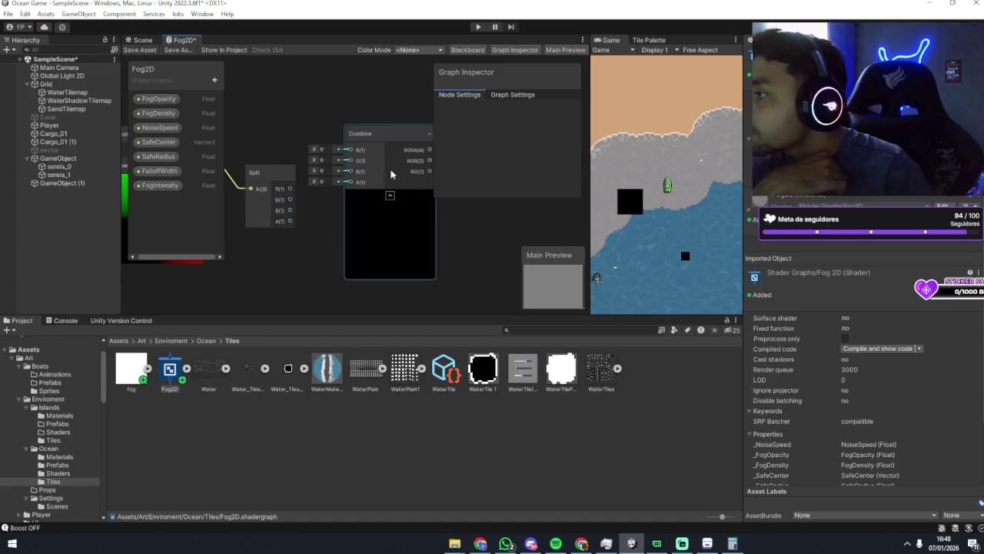
{"action": "left_click_drag", "start_coordinate": [352, 221], "coordinate": [343, 222]}
{"action": "left_click", "coordinate": [320, 217]}
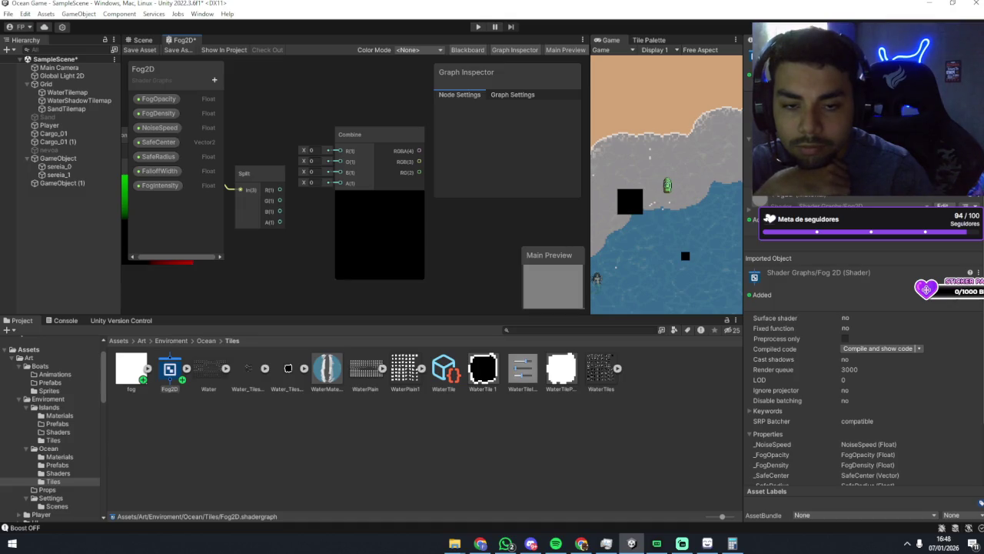
{"action": "scroll", "coordinate": [352, 226], "scroll_direction": "up", "scroll_amount": 3}
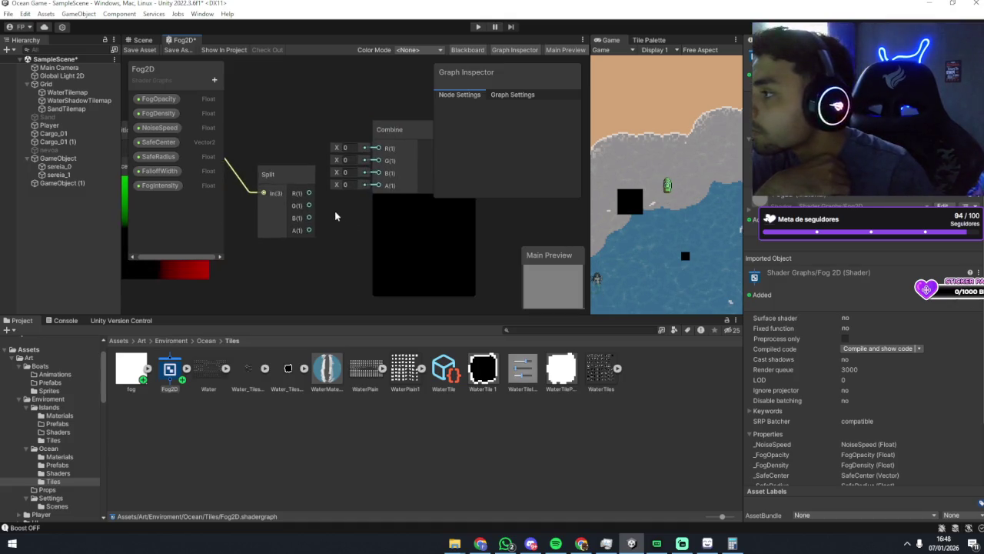
Wire Split's R and G outputs into Combine, then undo both connections.
{"action": "mouse_move", "coordinate": [331, 187]}
{"action": "left_mouse_down"}
{"action": "mouse_move", "coordinate": [422, 123]}
{"action": "mouse_move", "coordinate": [425, 136]}
{"action": "left_mouse_up"}
{"action": "scroll", "coordinate": [323, 246], "scroll_direction": "down", "scroll_amount": 4}
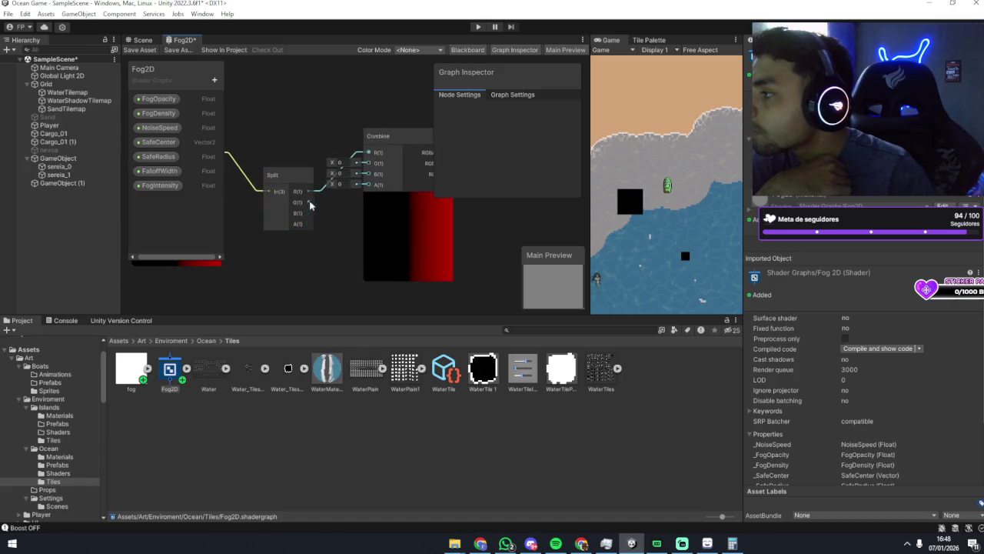
{"action": "mouse_move", "coordinate": [309, 201]}
{"action": "left_mouse_down"}
{"action": "mouse_move", "coordinate": [368, 176]}
{"action": "mouse_move", "coordinate": [368, 163]}
{"action": "left_mouse_up"}
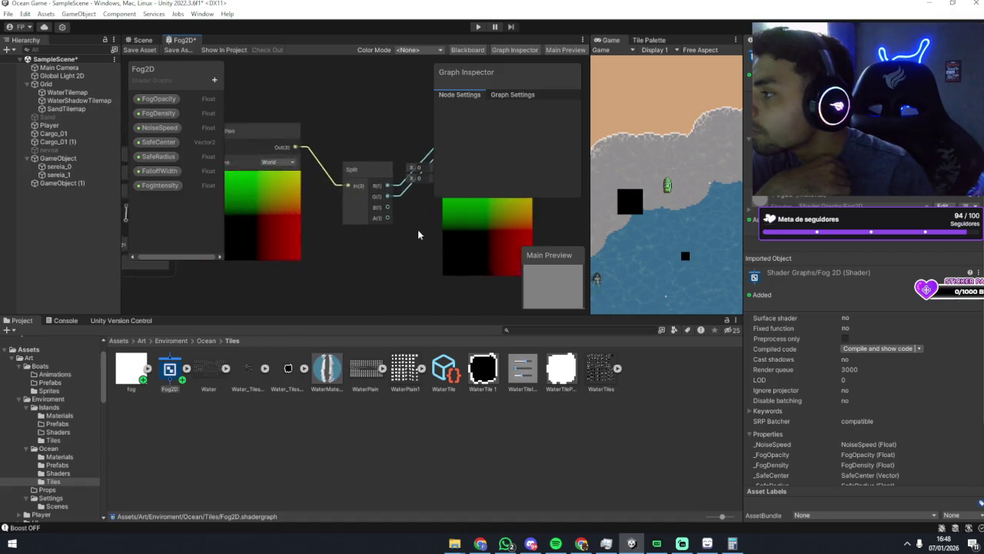
{"action": "scroll", "coordinate": [346, 228], "scroll_direction": "up", "scroll_amount": 3}
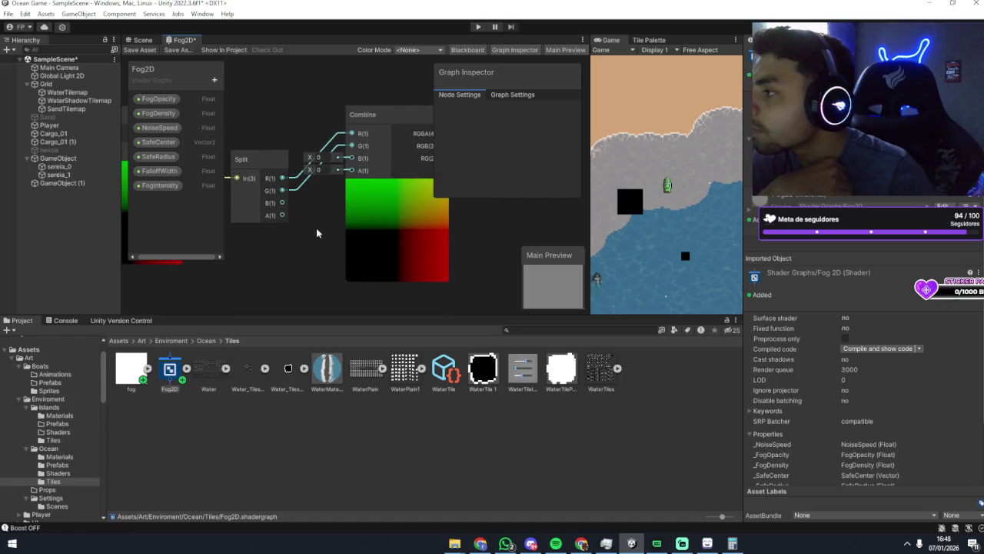
{"action": "mouse_move", "coordinate": [297, 238]}
{"action": "left_mouse_down"}
{"action": "mouse_move", "coordinate": [349, 231]}
{"action": "mouse_move", "coordinate": [281, 239]}
{"action": "mouse_move", "coordinate": [375, 206]}
{"action": "left_mouse_up"}
{"action": "key", "text": "ctrl+z"}
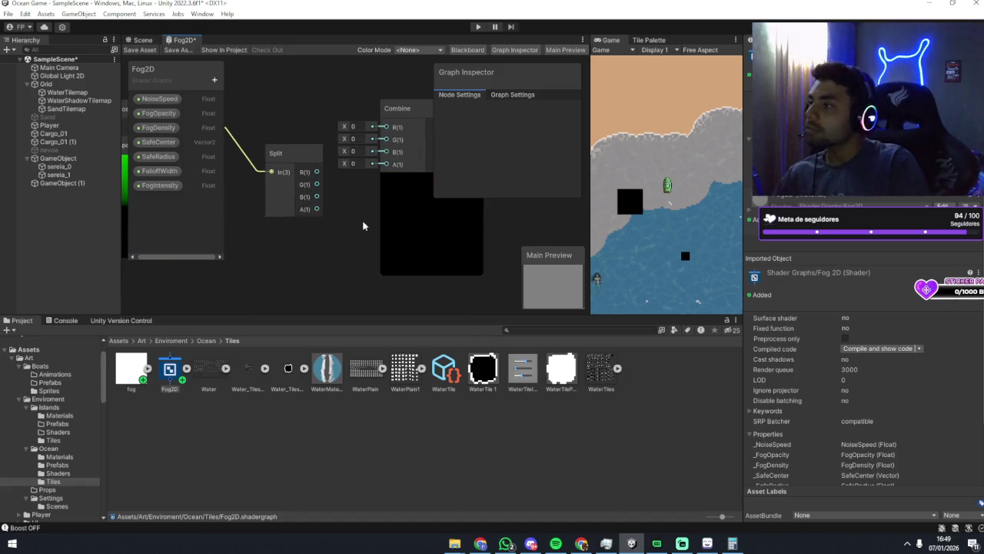
{"action": "key", "text": "ctrl+z"}
Widen the graph area and hide the Graph Inspector to show the master stack.
{"action": "scroll", "coordinate": [373, 221], "scroll_direction": "down", "scroll_amount": 2}
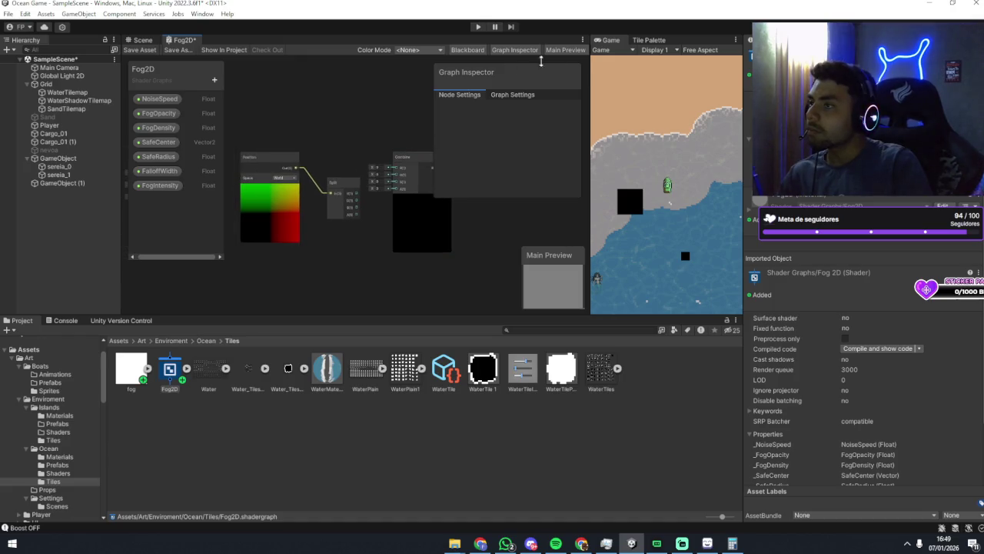
{"action": "left_click_drag", "start_coordinate": [588, 79], "coordinate": [657, 79]}
{"action": "left_click_drag", "start_coordinate": [318, 225], "coordinate": [413, 236]}
{"action": "scroll", "coordinate": [398, 232], "scroll_direction": "down", "scroll_amount": 2}
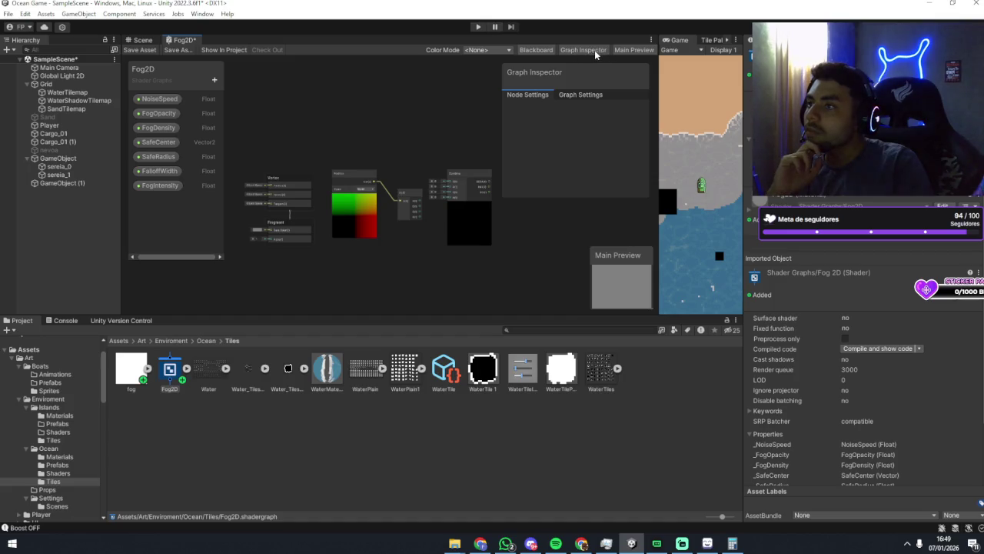
{"action": "left_click", "coordinate": [574, 51]}
{"action": "scroll", "coordinate": [474, 138], "scroll_direction": "up", "scroll_amount": 3}
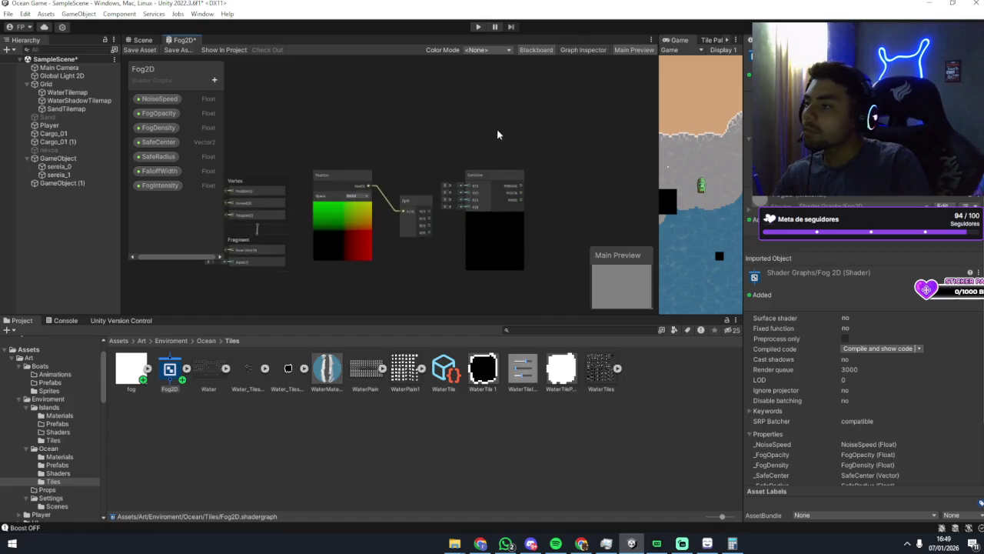
{"action": "scroll", "coordinate": [569, 109], "scroll_direction": "down", "scroll_amount": 5}
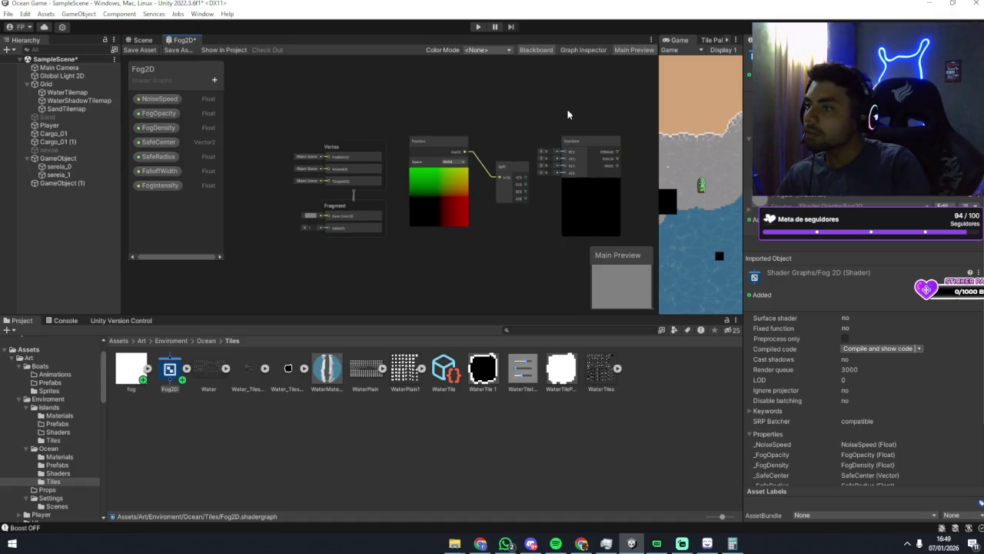
{"action": "left_click_drag", "start_coordinate": [517, 86], "coordinate": [511, 86]}
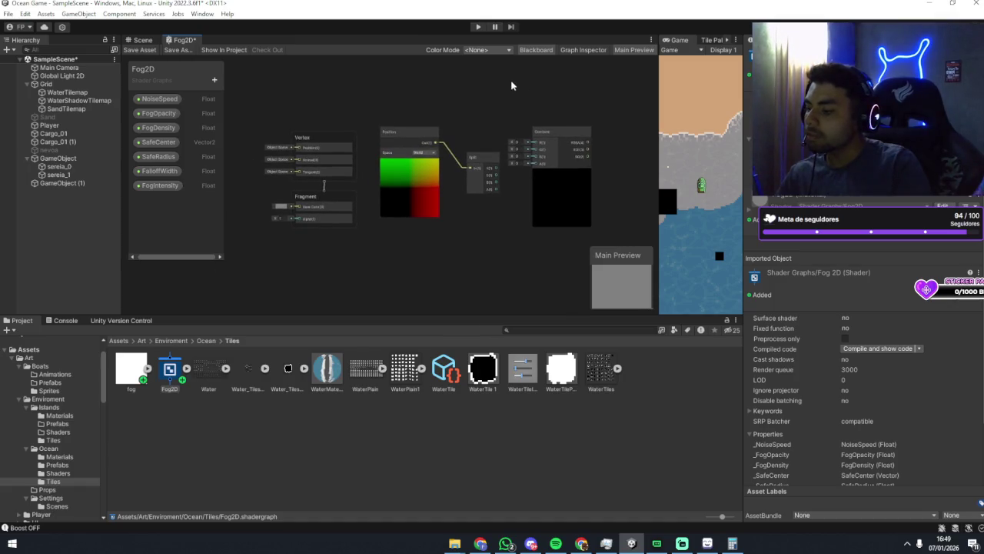
Capture the graph nodes region to the clipboard with Win+Shift+S, then switch to Chrome.
{"action": "key", "text": "super+shift+s"}
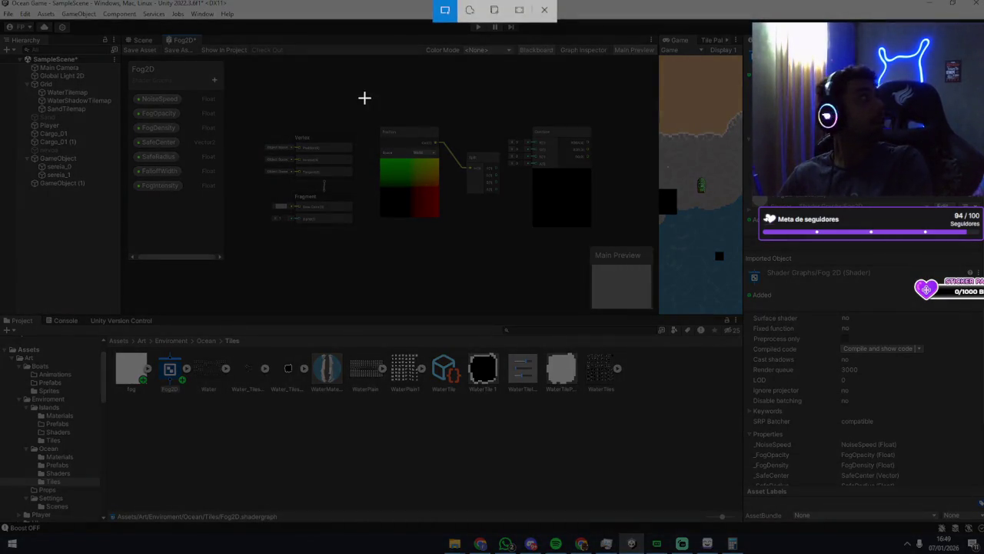
{"action": "mouse_move", "coordinate": [243, 86]}
{"action": "left_mouse_down"}
{"action": "mouse_move", "coordinate": [547, 238]}
{"action": "mouse_move", "coordinate": [607, 243]}
{"action": "left_mouse_up"}
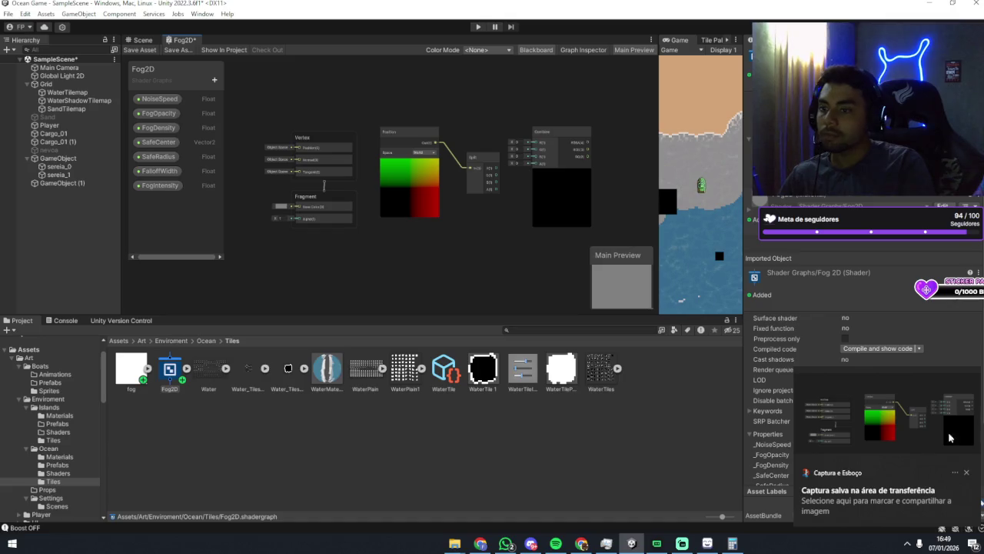
{"action": "key", "text": "alt+Tab"}
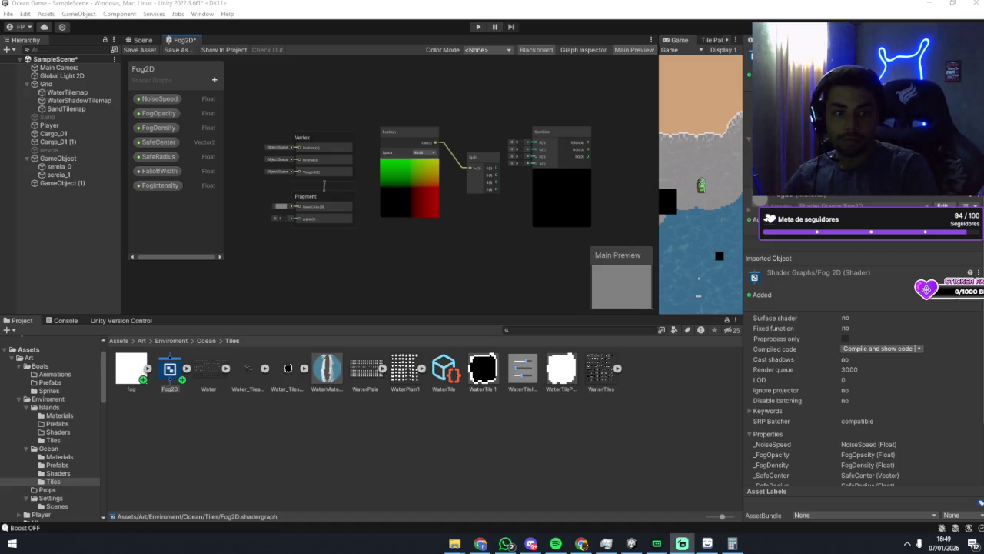
{"action": "left_click_drag", "start_coordinate": [477, 253], "coordinate": [472, 250]}
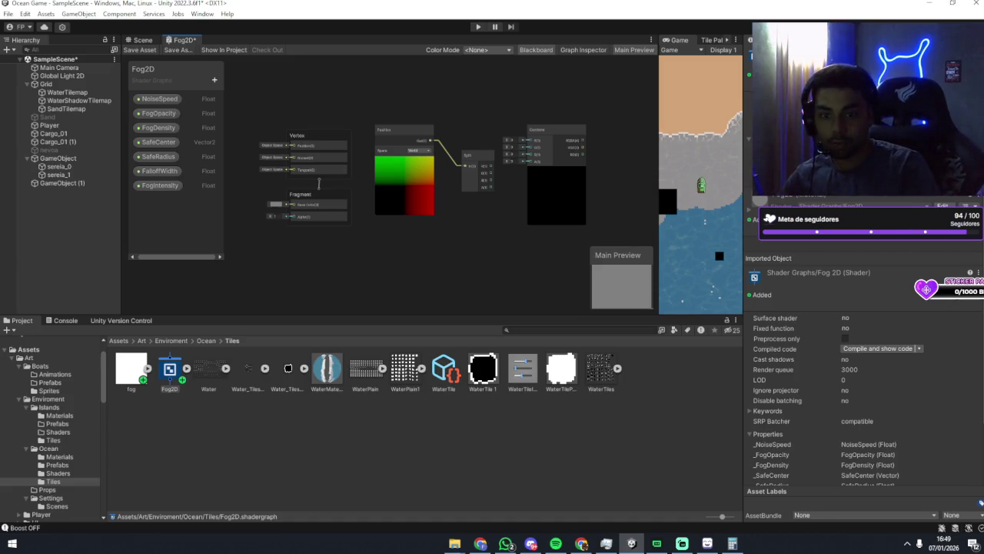
{"action": "key", "text": "alt+Tab"}
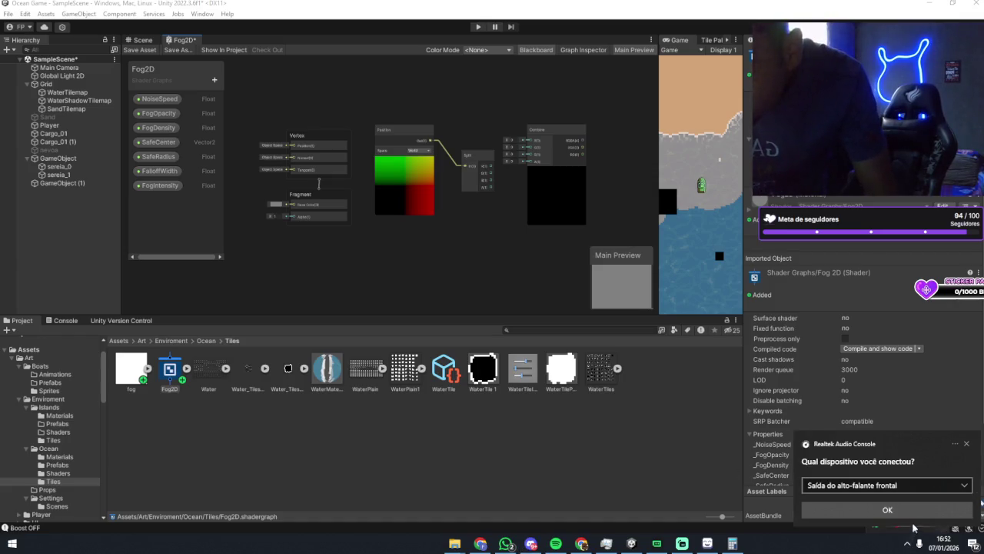
Keep 'Saída do alto-falante frontal' as the connected device, confirm, and close the tray flyout.
{"action": "left_click", "coordinate": [896, 484]}
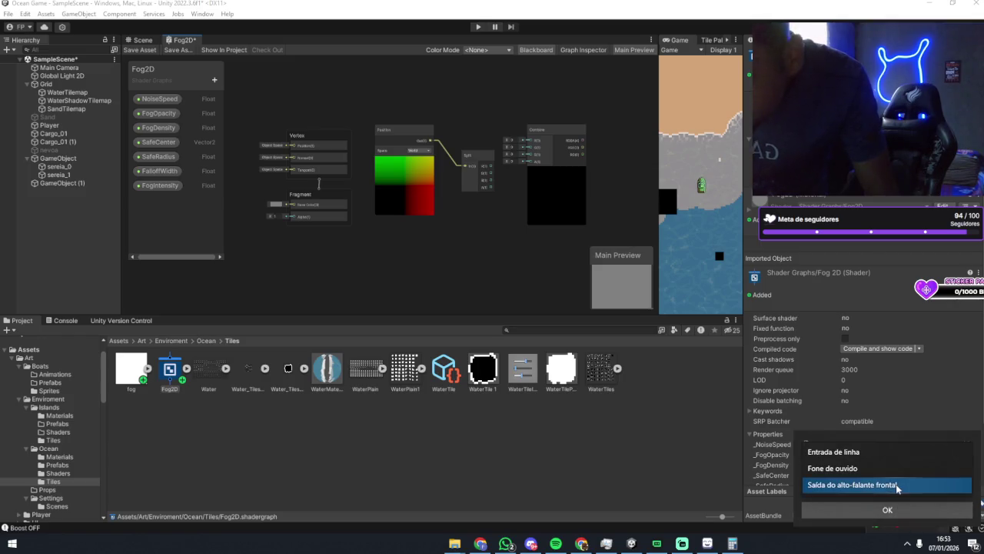
{"action": "left_click", "coordinate": [896, 483]}
{"action": "left_click", "coordinate": [903, 511]}
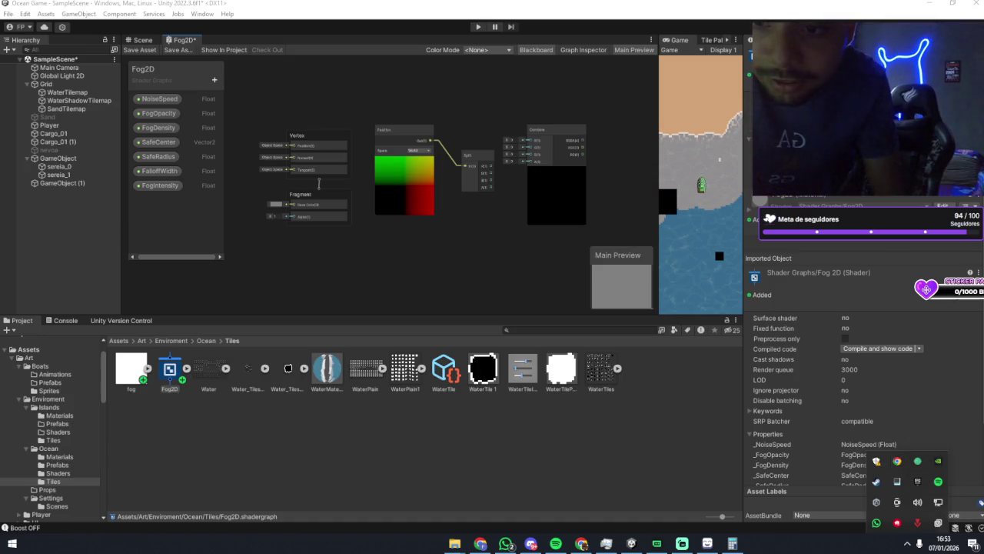
{"action": "left_click", "coordinate": [556, 543]}
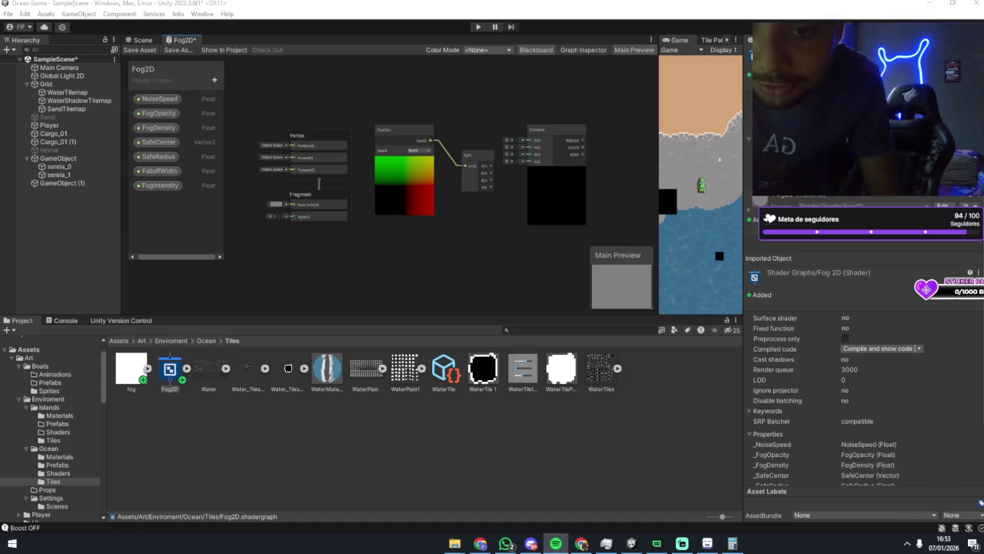